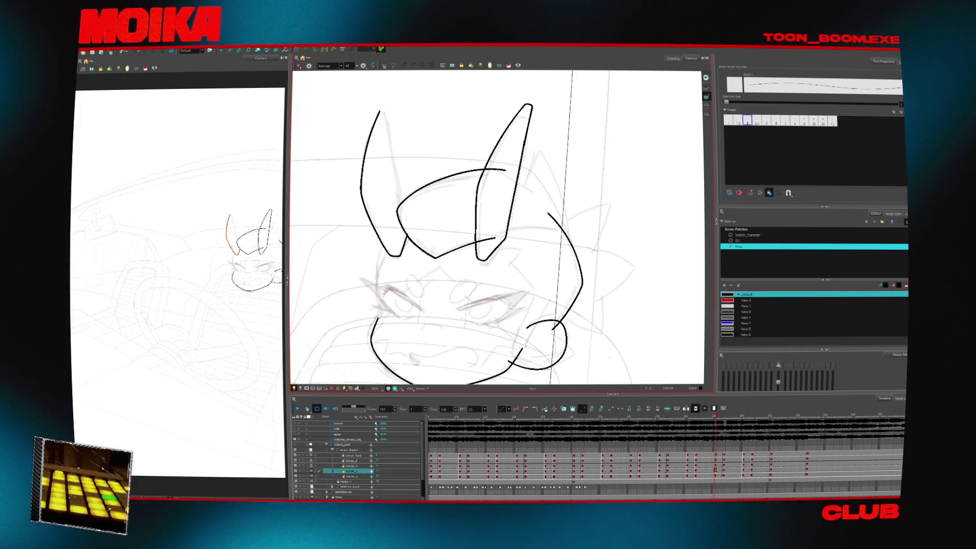
Step: Dab small marks near the horns and extend the left horn's tip with a hooked stroke
left_click(427, 128)
left_click(433, 135)
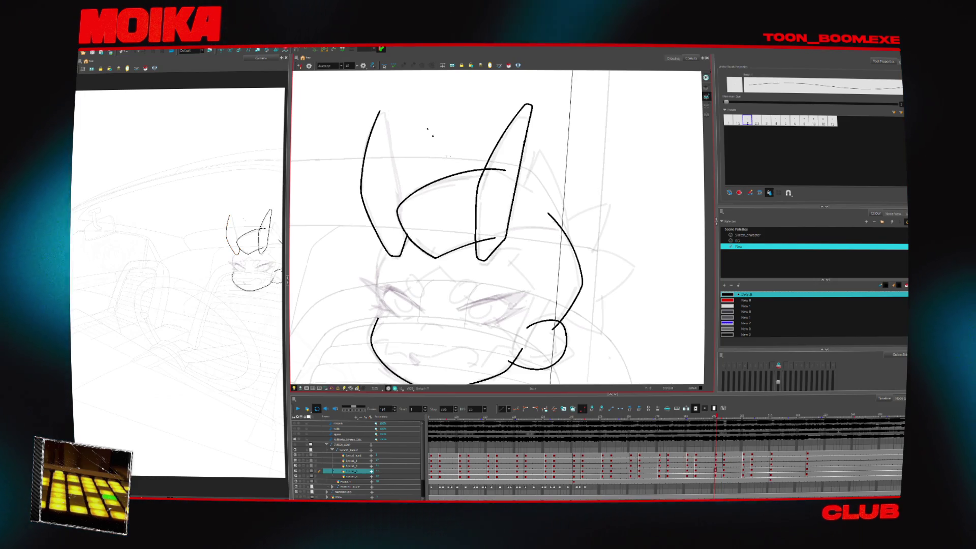
left_click_drag(558, 167, 387, 198)
left_click(384, 198)
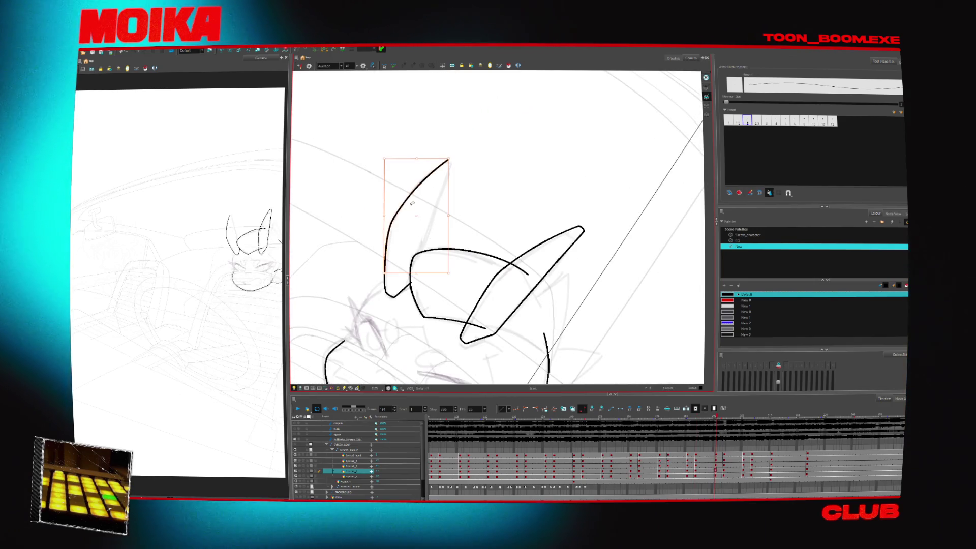
left_click(429, 244)
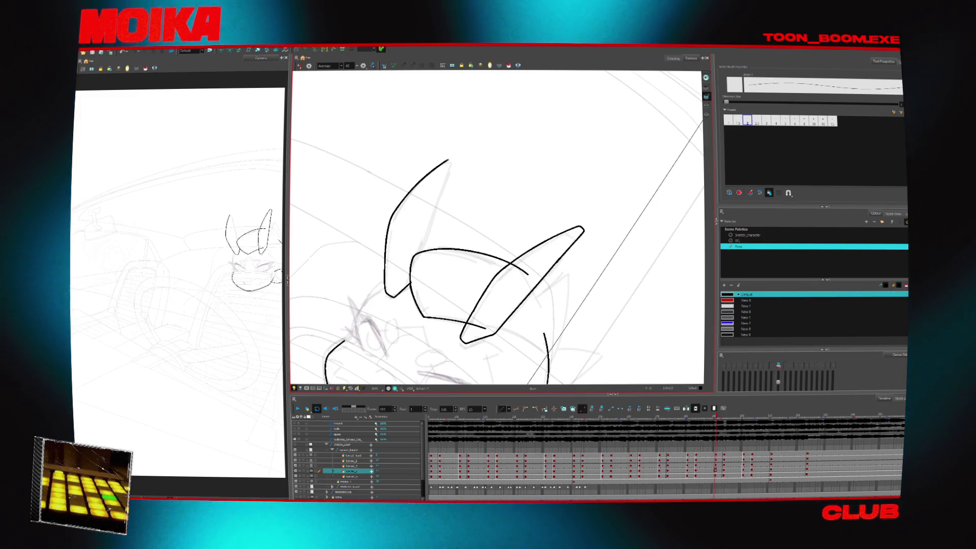
left_click_drag(449, 161, 454, 165)
Step: In mirrored view, redraw the second horn's upper edge until it reaches the tip
key("4")
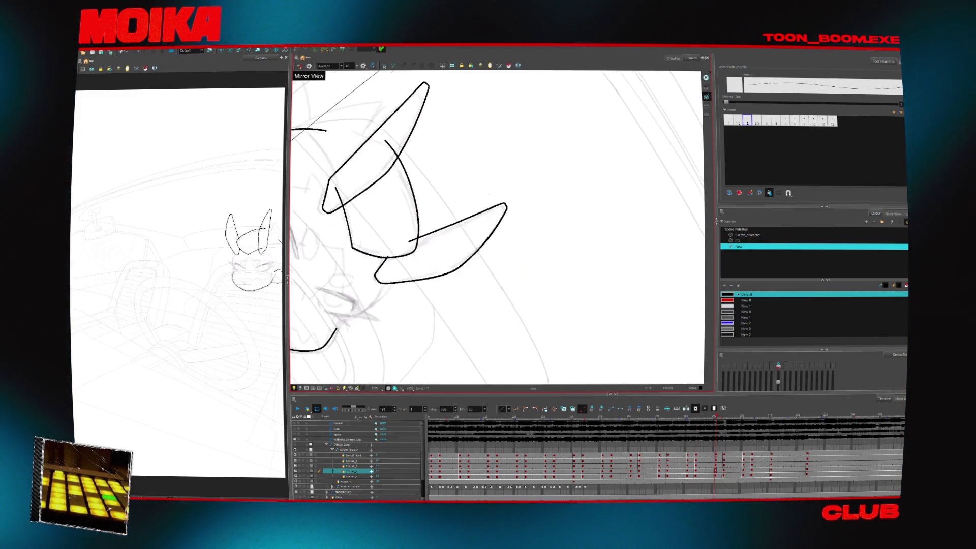
left_click_drag(408, 248, 488, 207)
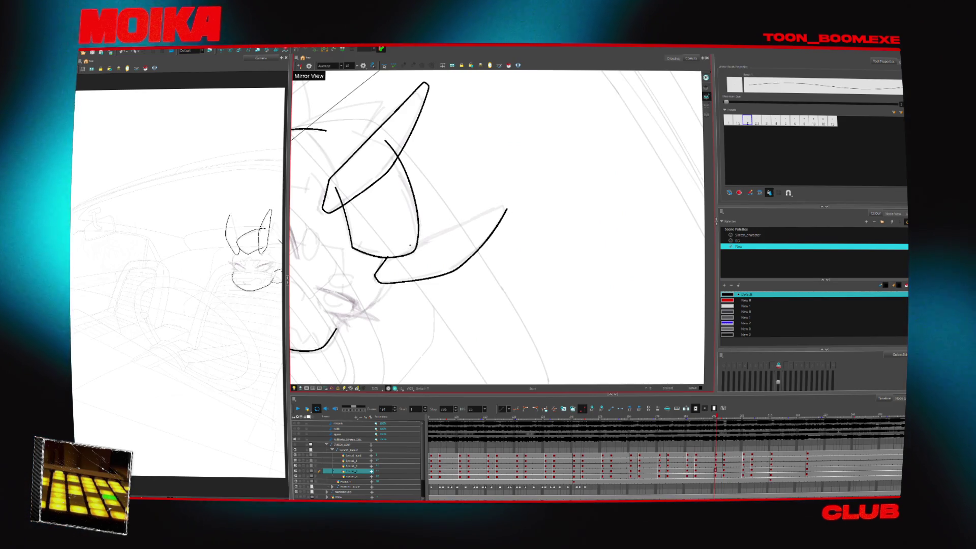
key("ctrl+z")
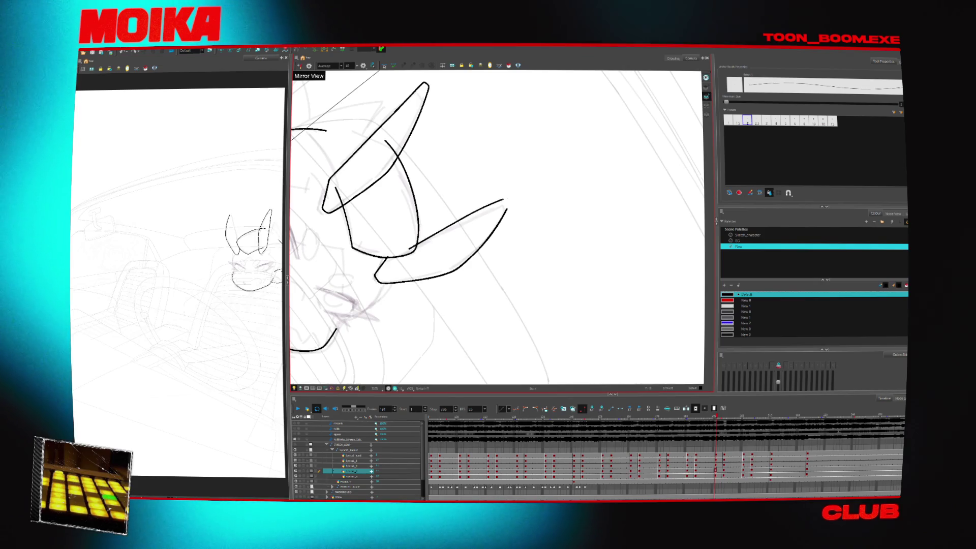
key("ctrl+z")
left_click_drag(410, 247, 487, 205)
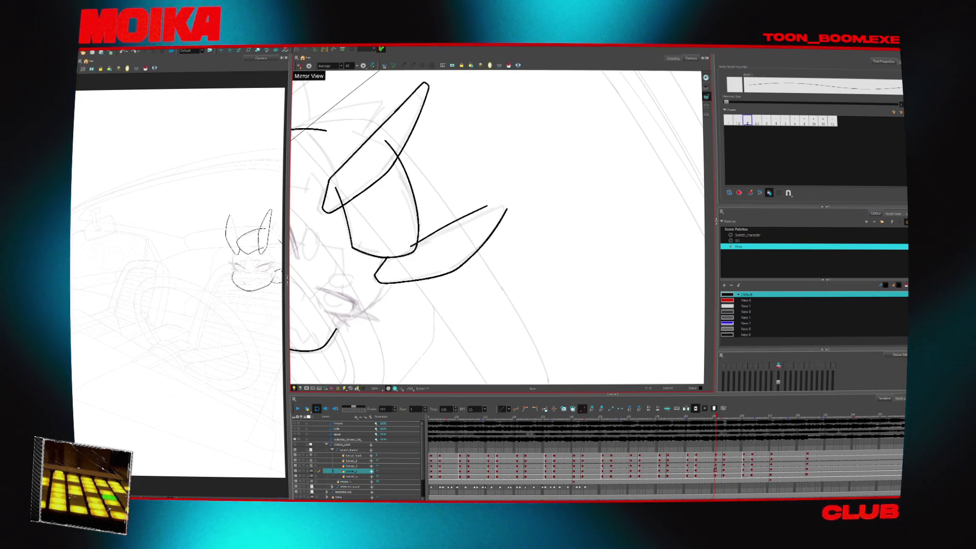
key("ctrl+z")
left_click_drag(412, 246, 509, 206)
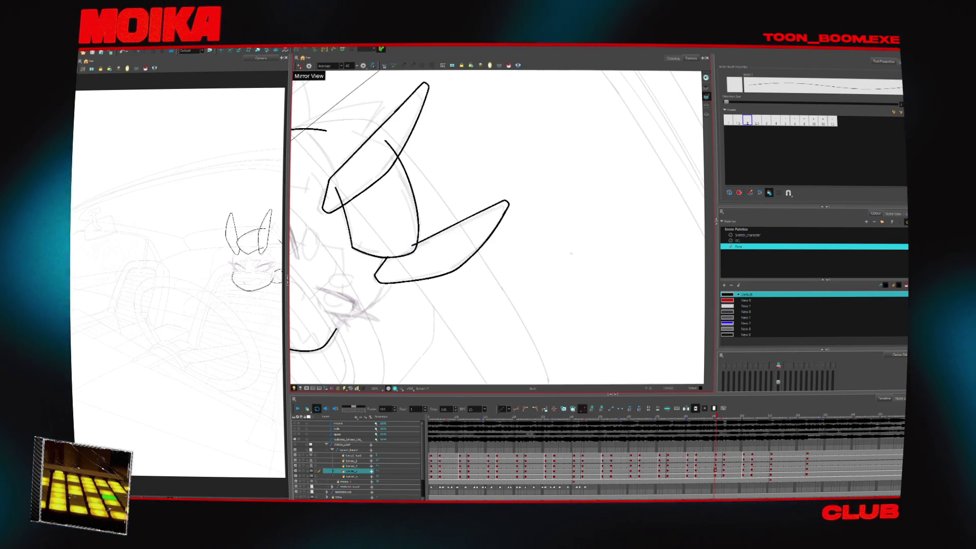
Step: On the earlier frame, add a short stroke to the lower loop, then return
key("comma")
key("comma")
key("comma")
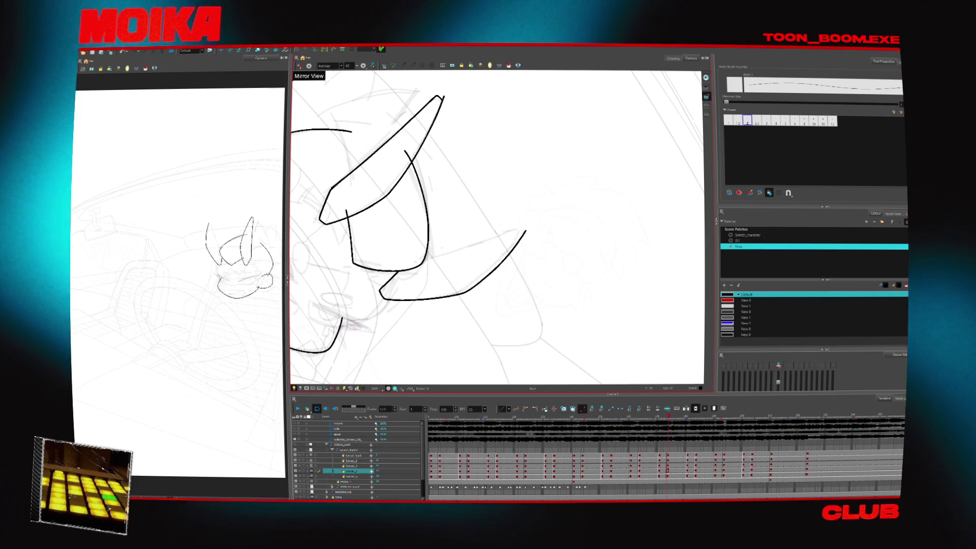
left_click_drag(415, 265, 432, 258)
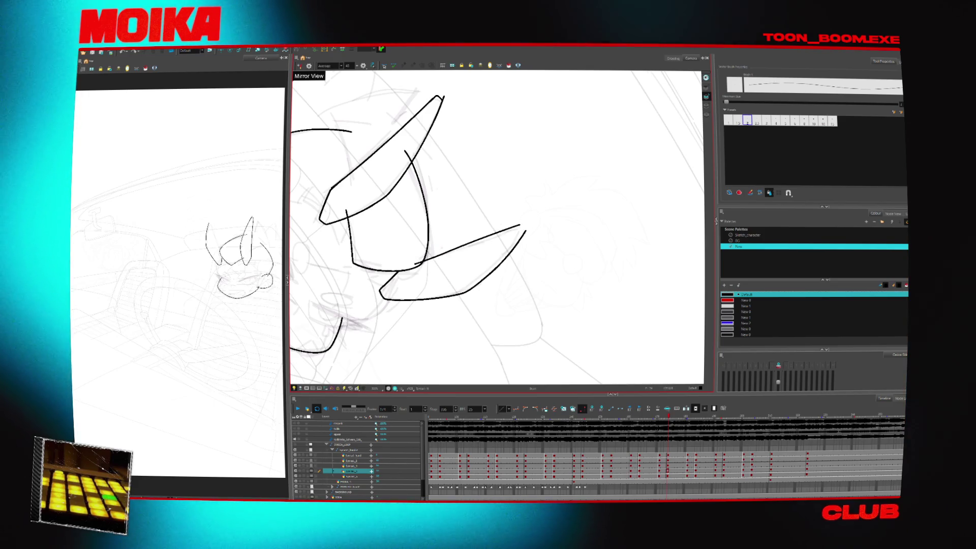
key("period")
key("period")
key("period")
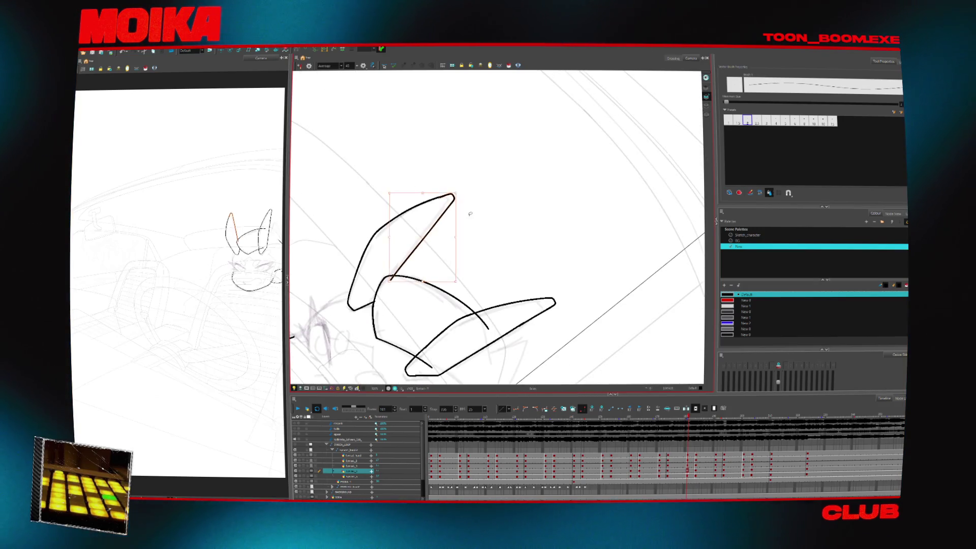
scroll(471, 214, "down", 5)
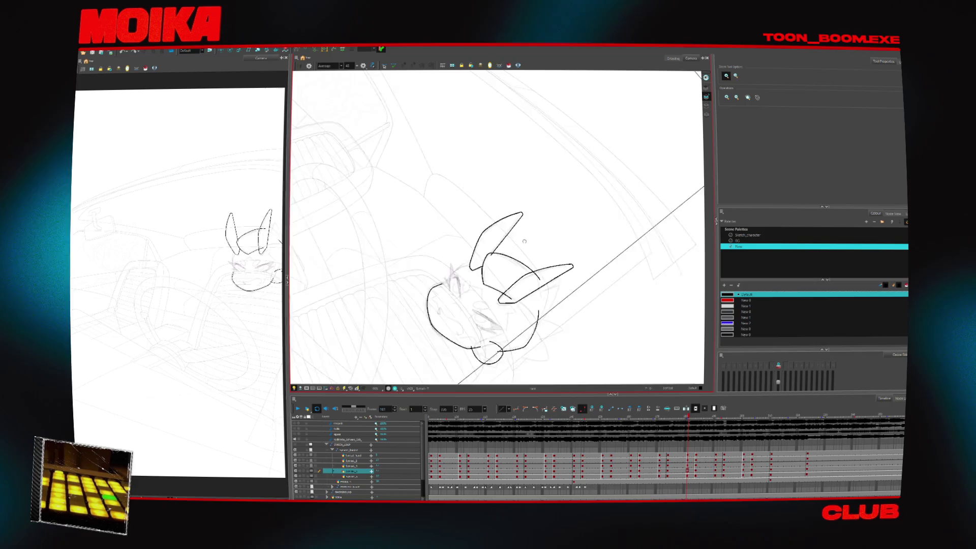
Step: Brush a diagonal stroke across the head, extend the lower loop, and lengthen the jaw
scroll(467, 239, "up", 5)
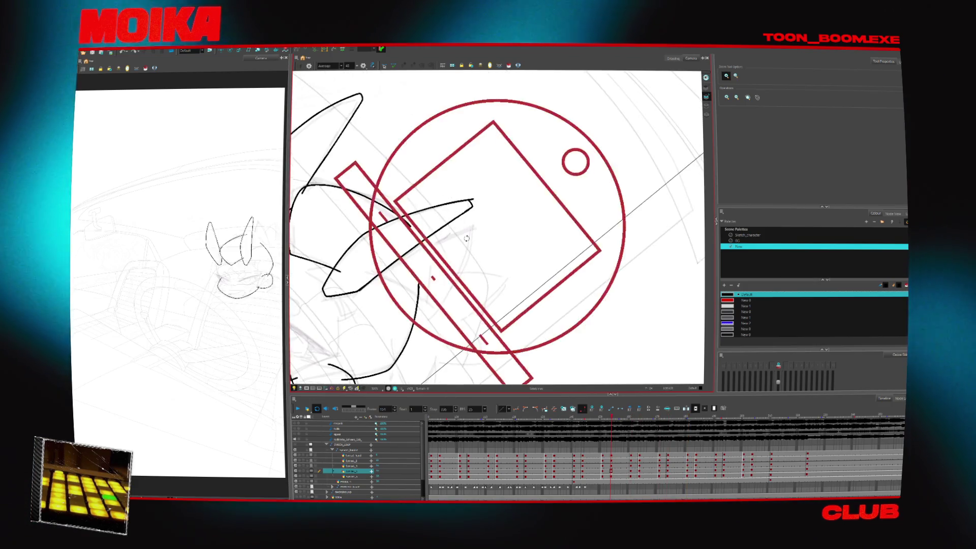
key("alt+b")
left_click_drag(371, 255, 496, 186)
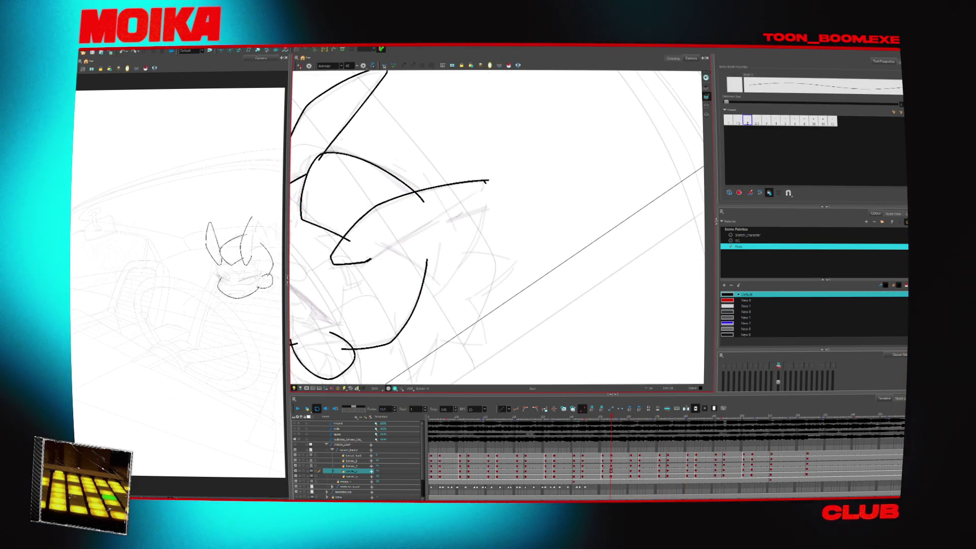
left_click_drag(366, 261, 459, 205)
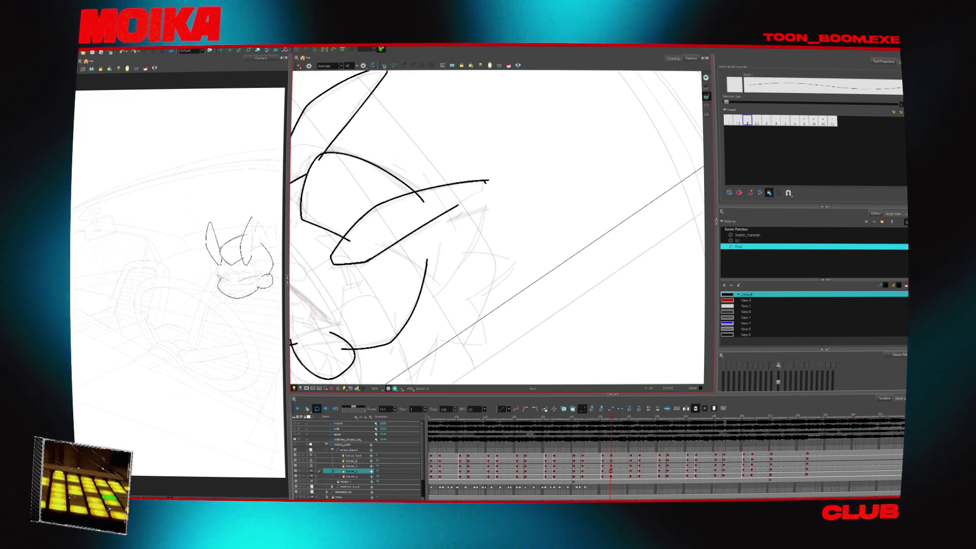
key("Return")
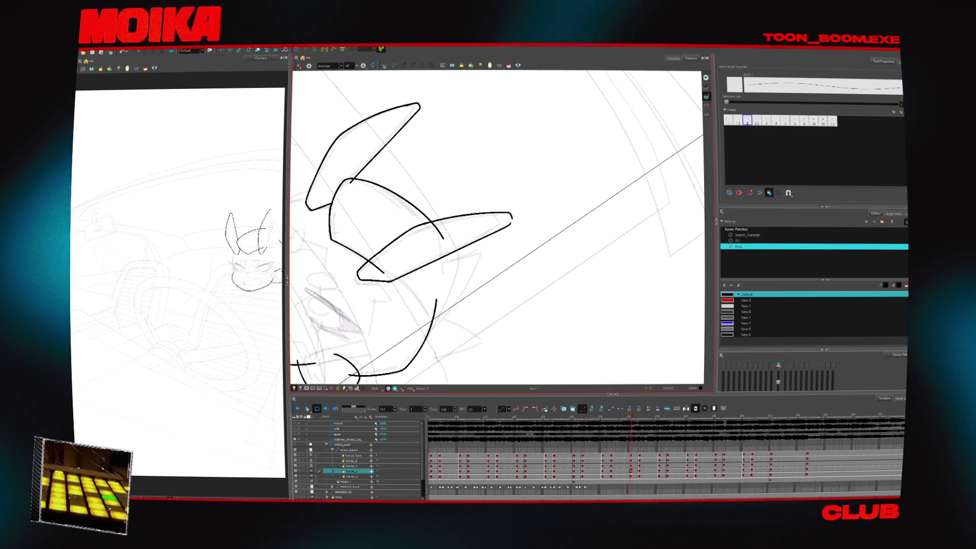
left_click_drag(391, 281, 412, 270)
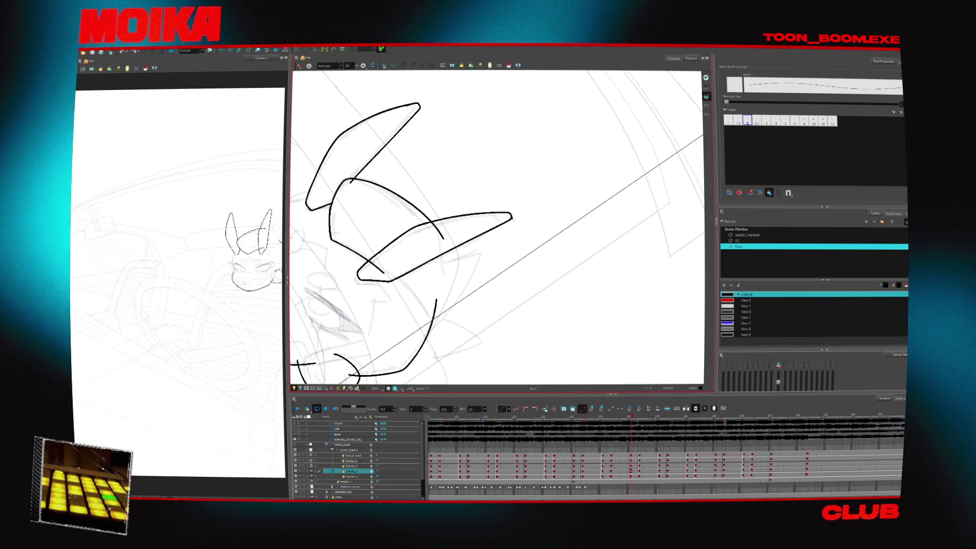
Step: Erase the horn stroke's crossing segment and extend the right horn upward
key("alt+z")
left_click(521, 221, "alt")
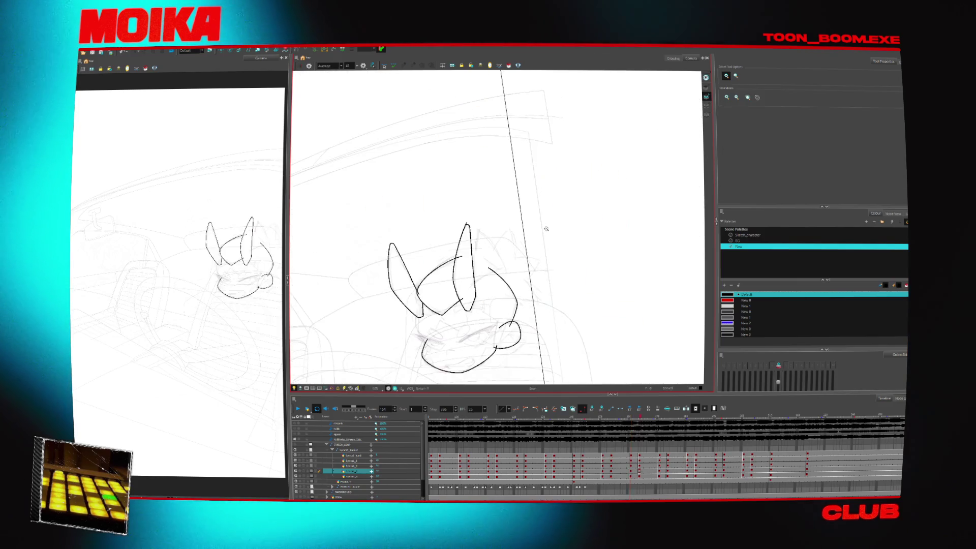
left_click(442, 278)
key("alt+e")
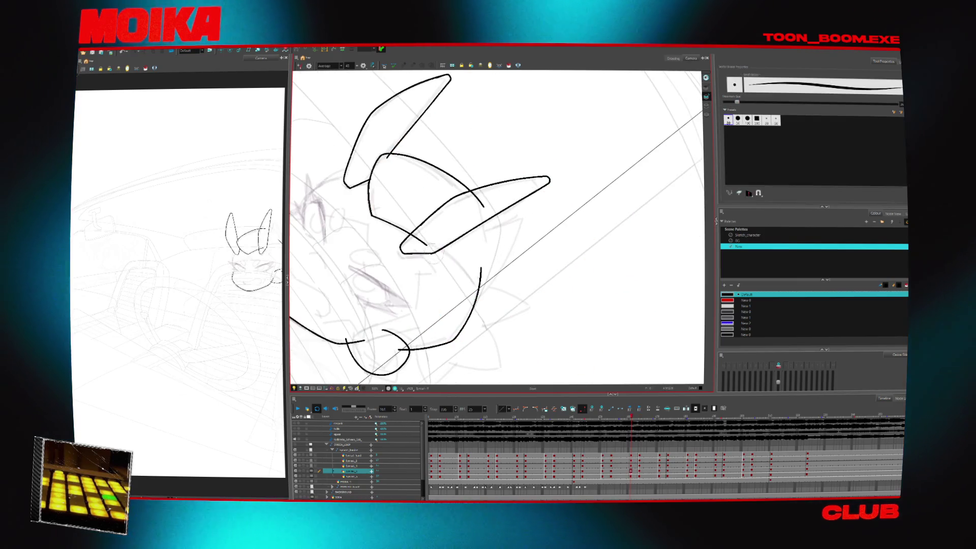
left_click_drag(433, 251, 478, 227)
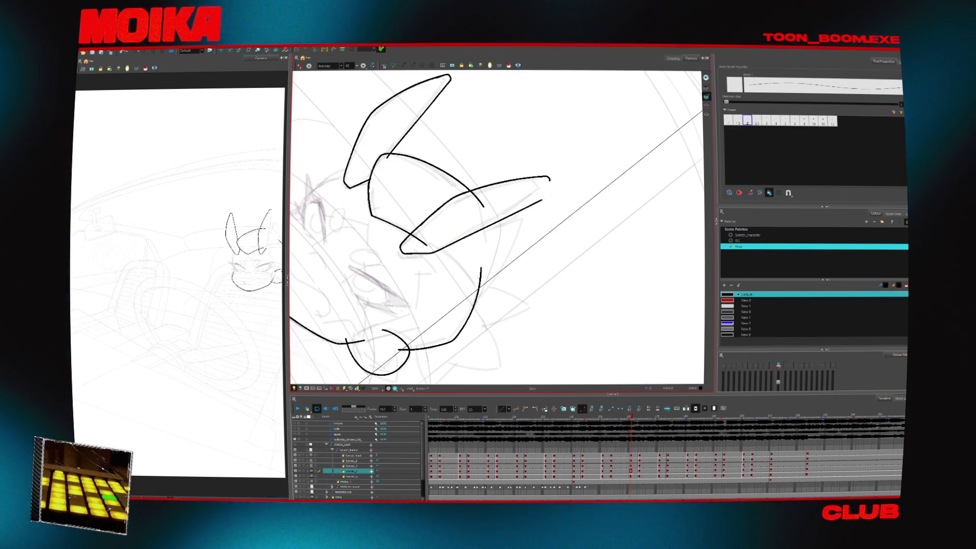
left_click_drag(521, 205, 548, 192)
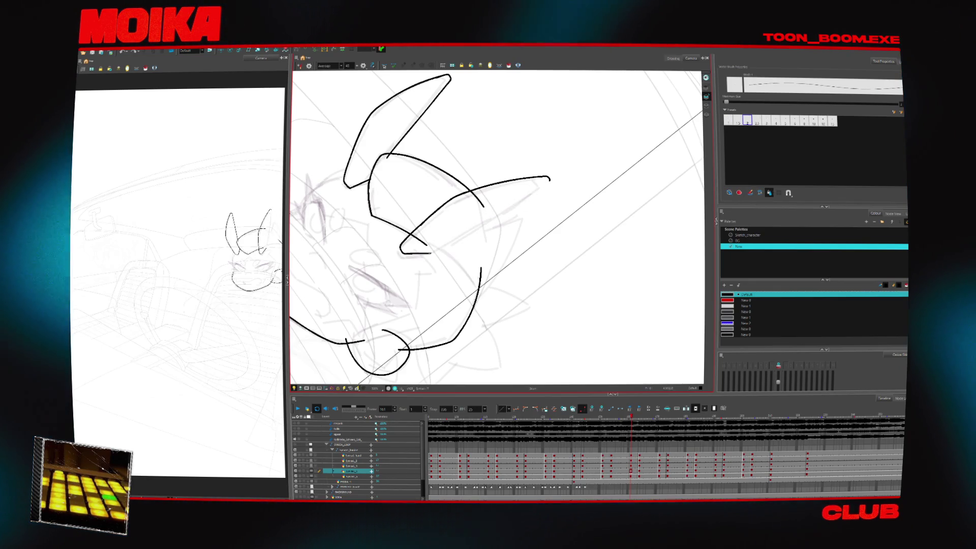
Step: Pencil a thicker upper edge on the right horn, then deselect it and undo once
key("x")
key("4")
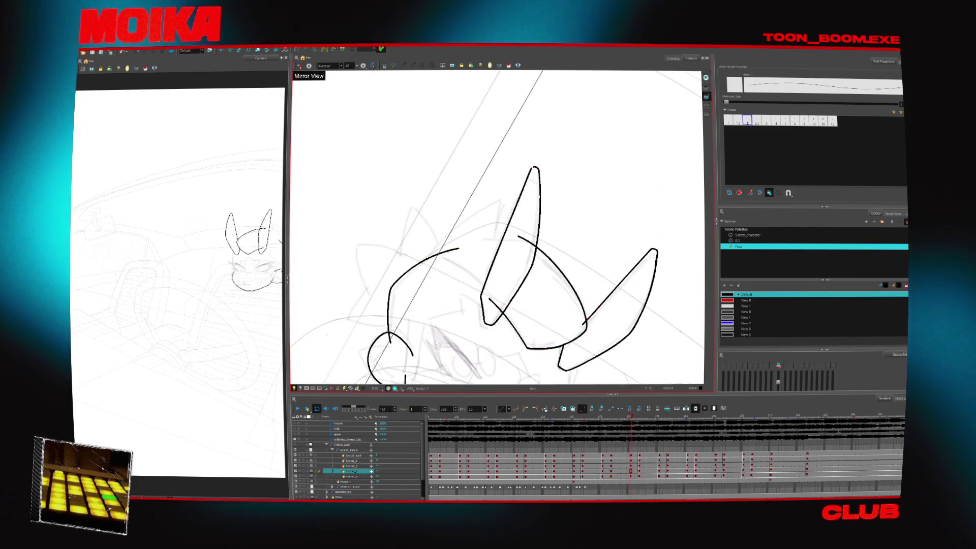
key("4")
key("x")
key("x")
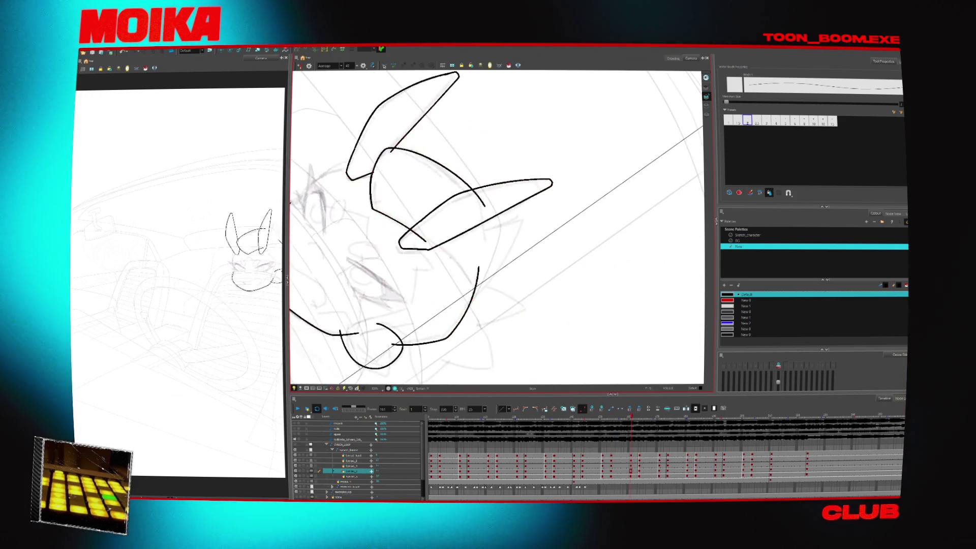
key("alt+b")
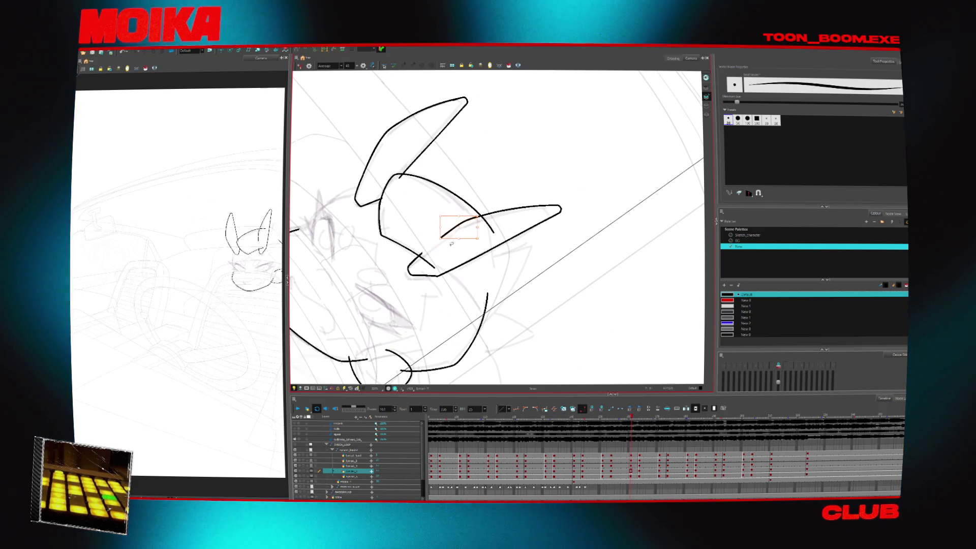
key("alt+slash")
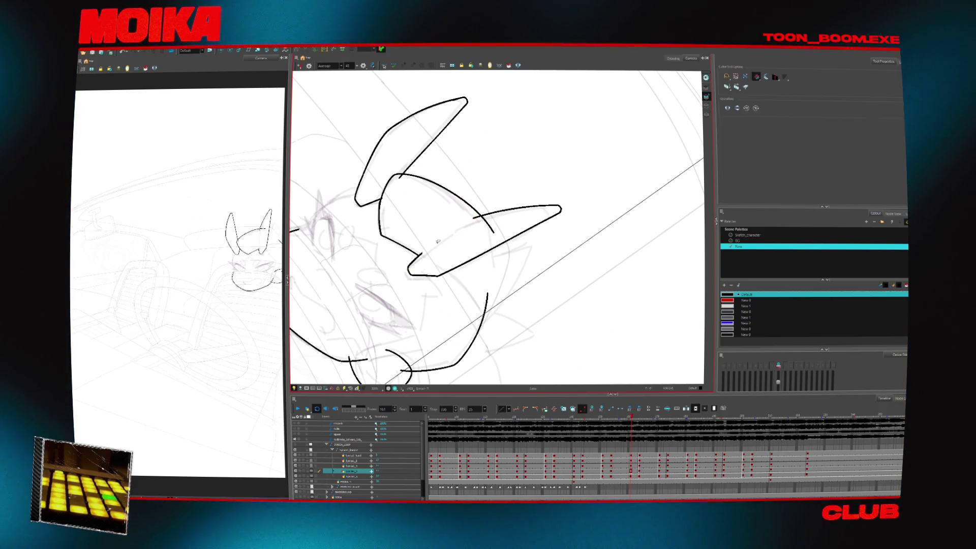
mouse_move(473, 217)
left_mouse_down()
mouse_move(558, 206)
mouse_move(517, 194)
left_mouse_up()
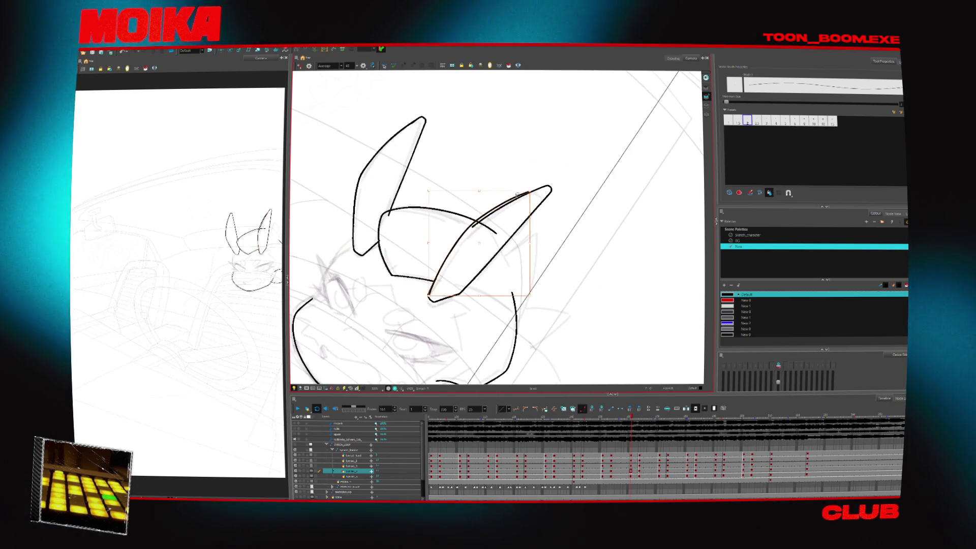
key("Escape")
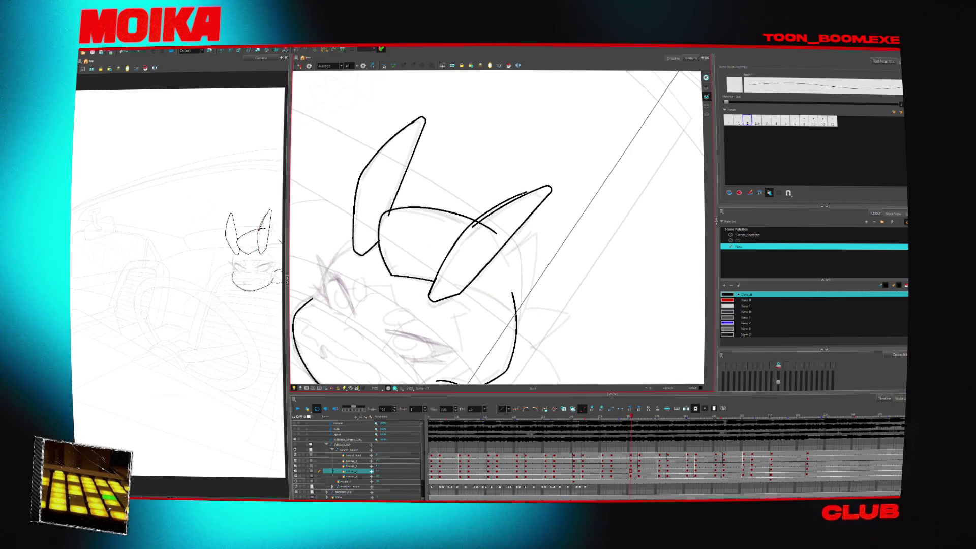
key("ctrl+z")
Step: Switch between the Select and Cutter tools and step back through earlier head drawings
key("alt+s")
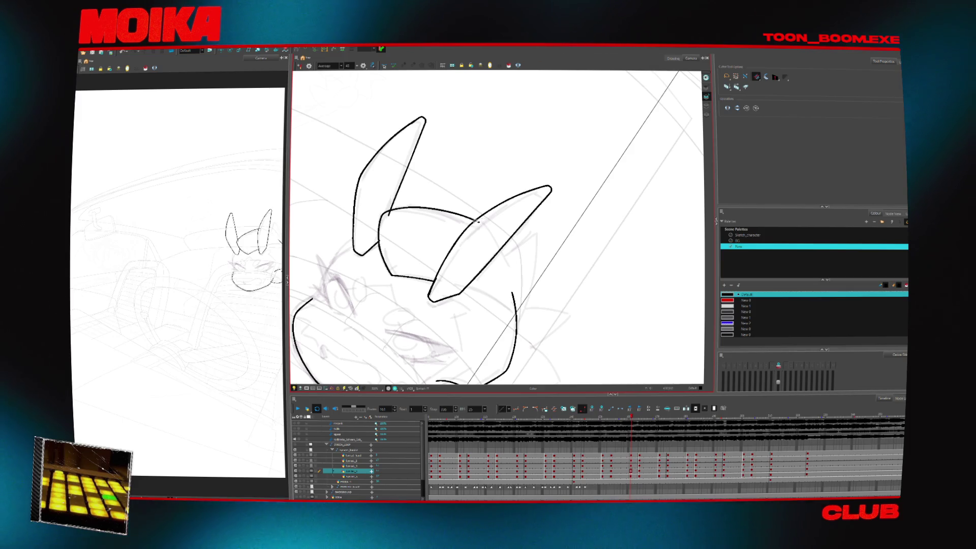
key("f")
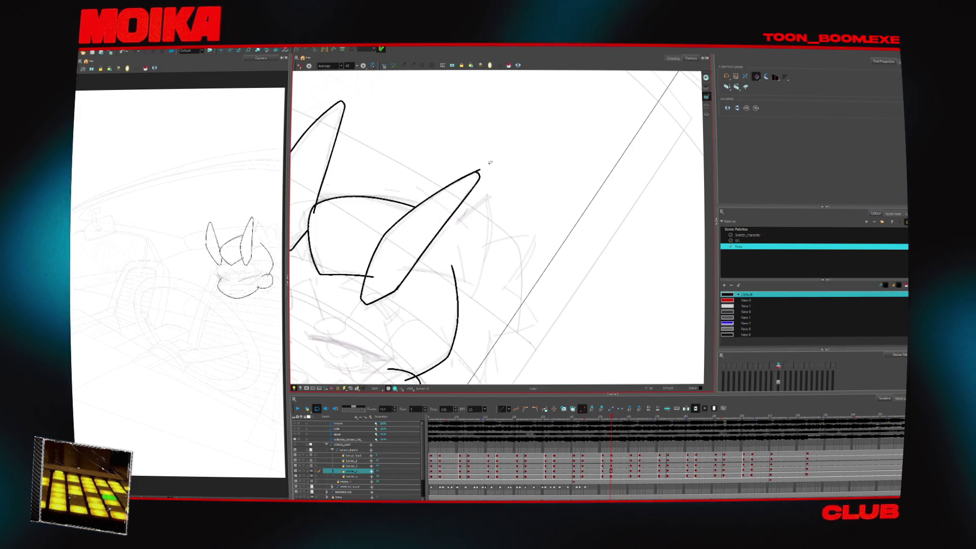
key("alt+b")
key("alt+t")
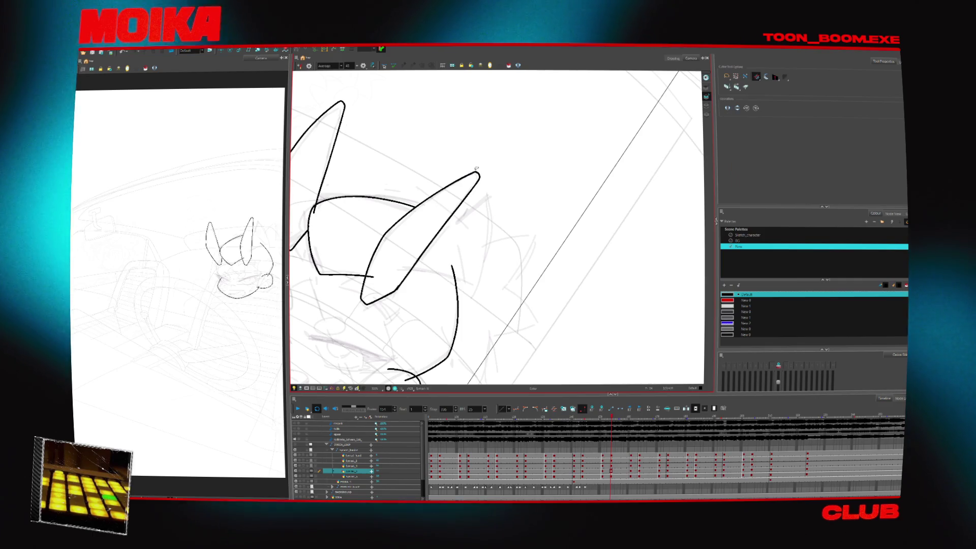
left_click_drag(360, 200, 427, 209)
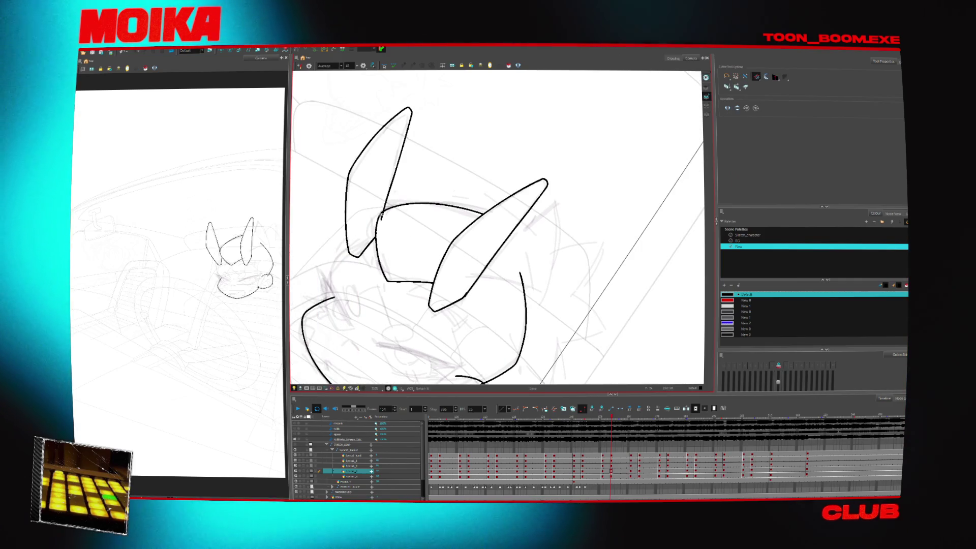
key("f")
key("f")
key("f")
key("alt+b")
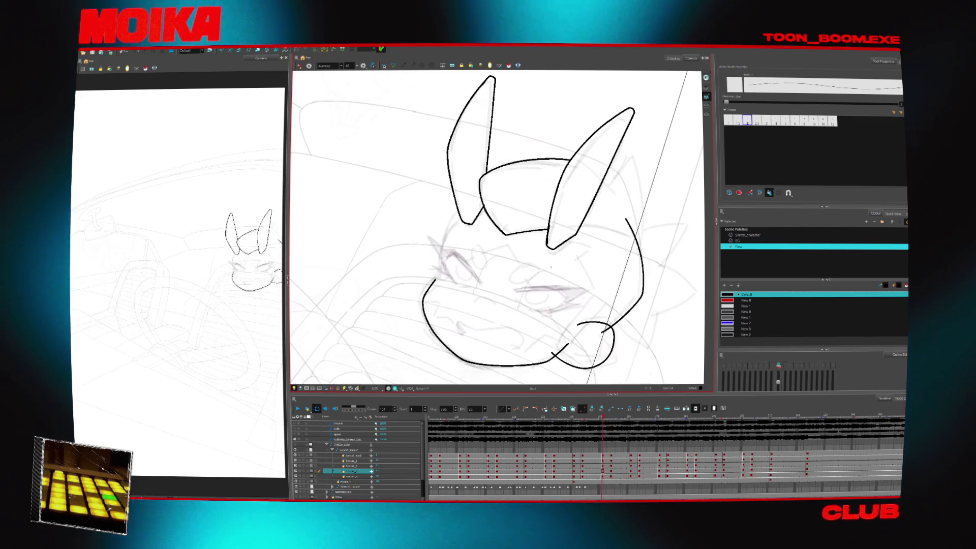
Step: Compare neighbouring drawings, then draw a zig-zag hair spike between the horns on frame 151
key("f")
key("f")
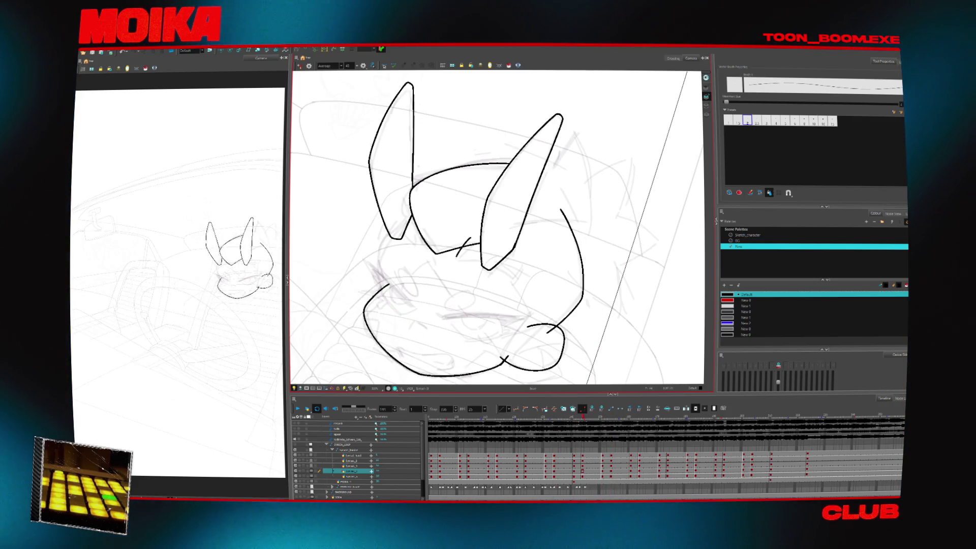
key("g")
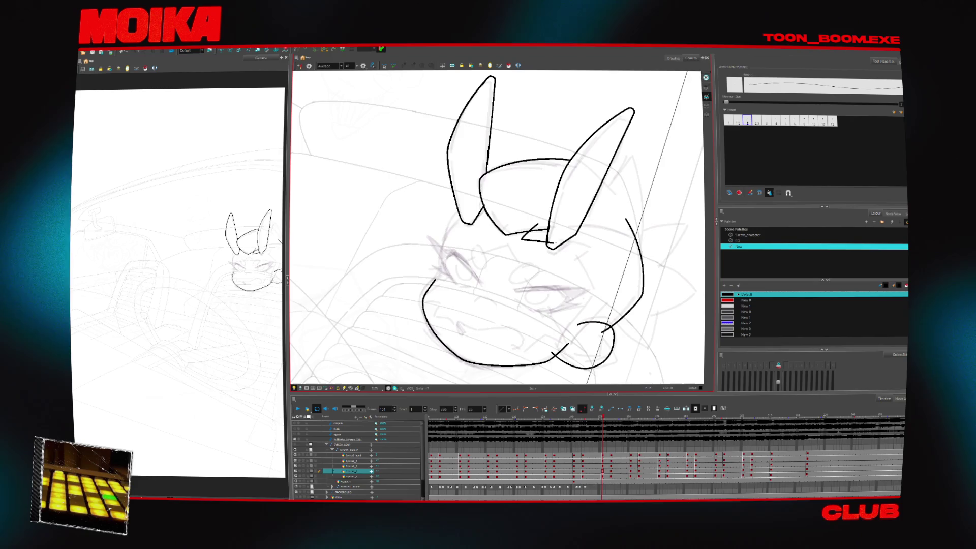
key("4")
key("f")
key("f")
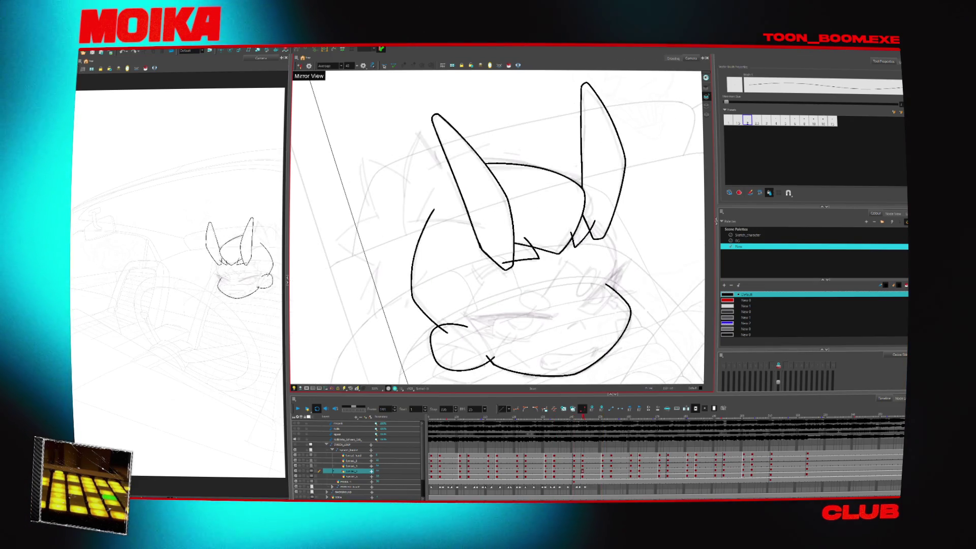
key("g")
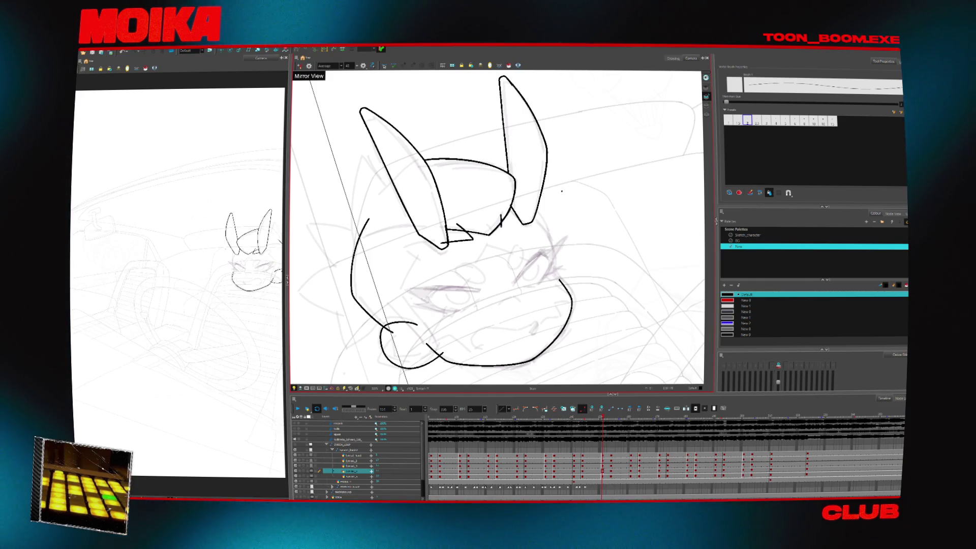
left_click_drag(506, 226, 523, 208)
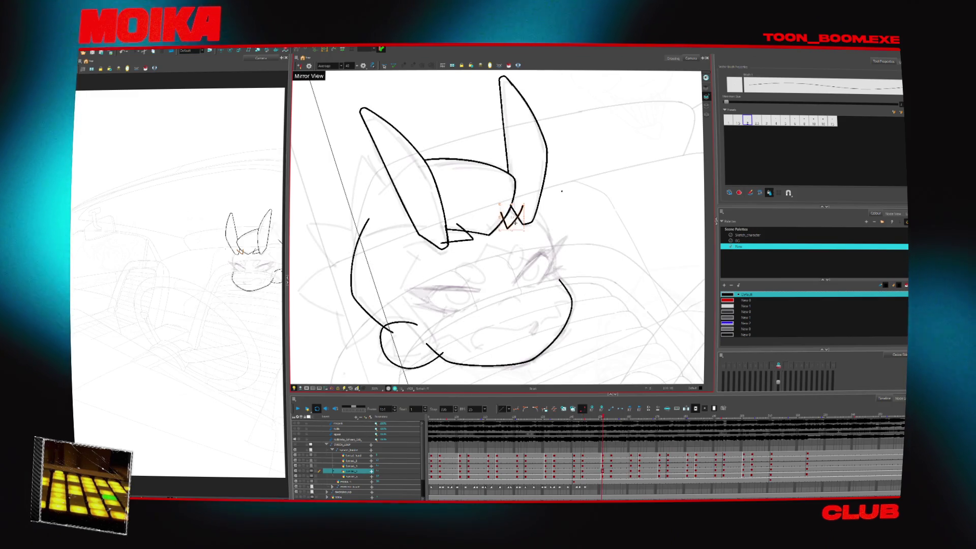
Step: Draw a short zigzag hair spike on the brow, undoing its last segment
key("alt+t")
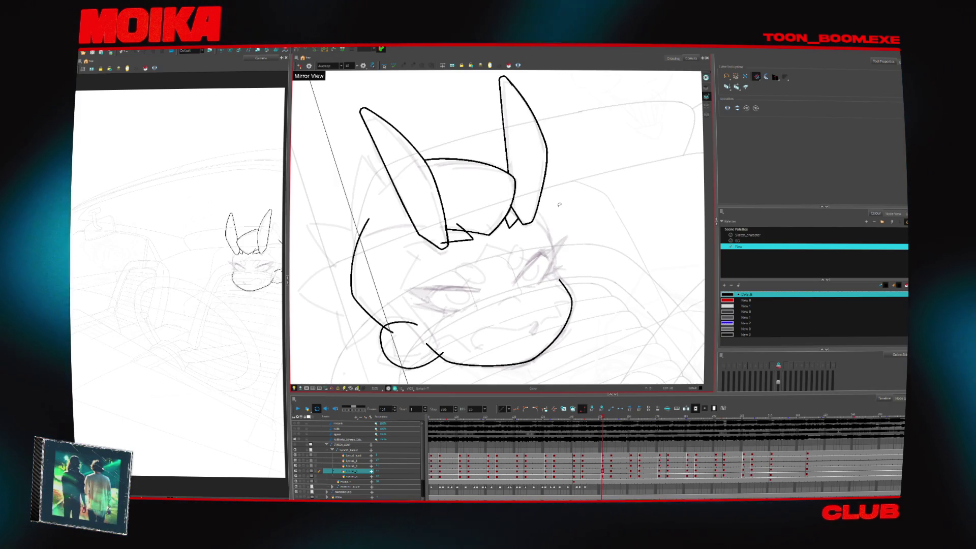
key("period")
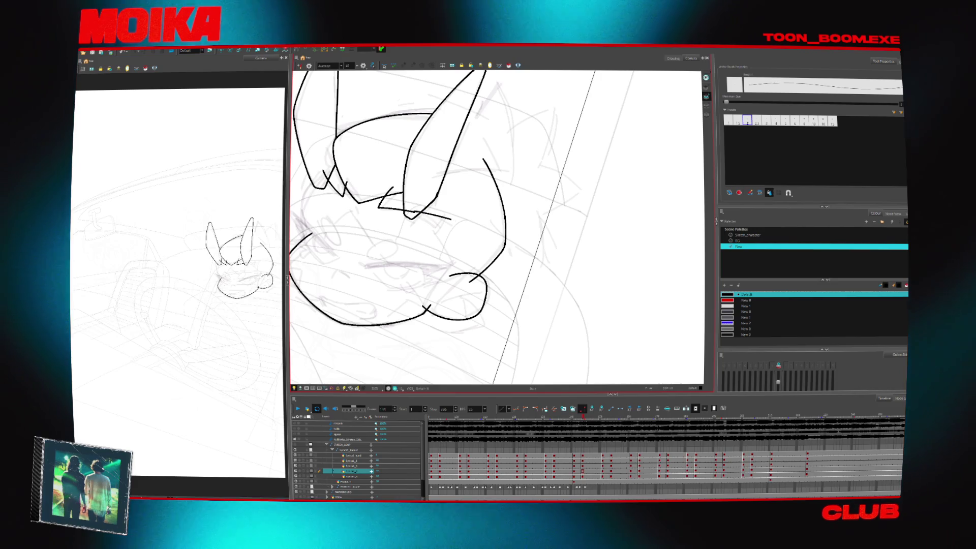
left_click_drag(451, 219, 437, 232)
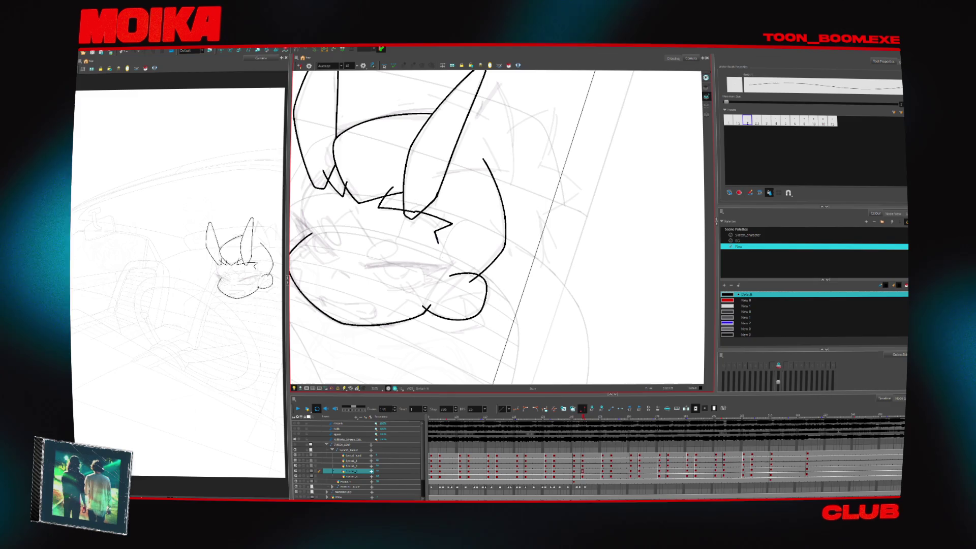
left_click_drag(435, 231, 438, 242)
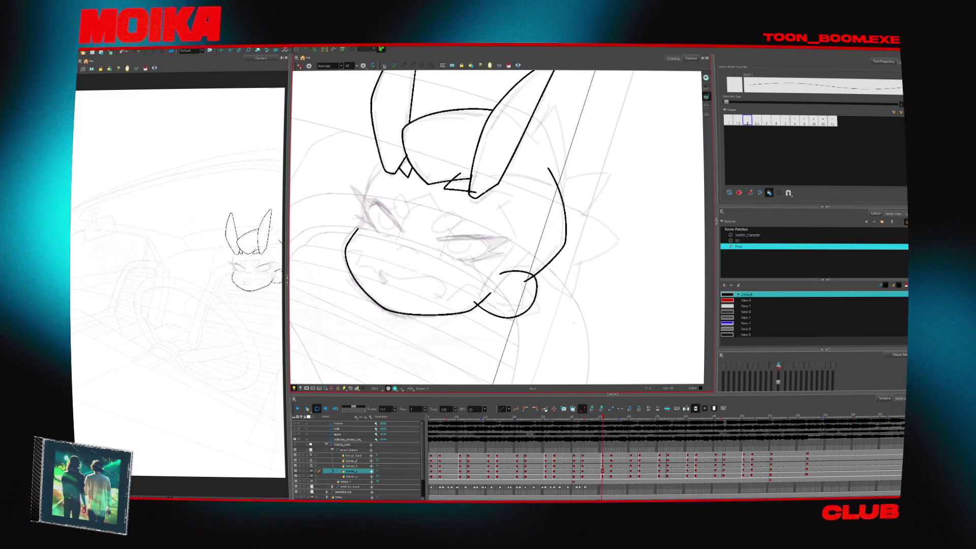
left_click_drag(565, 193, 556, 214)
key("shift+x")
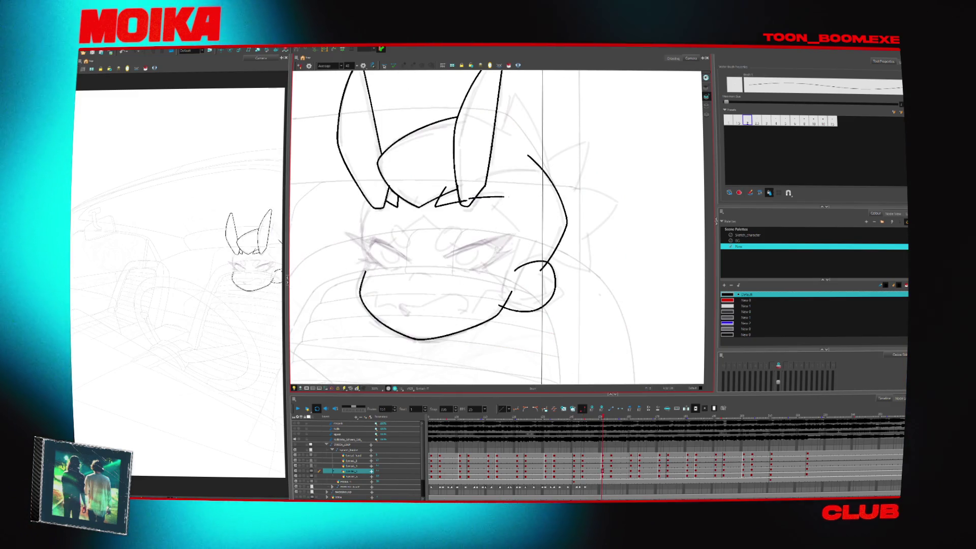
key("ctrl+z")
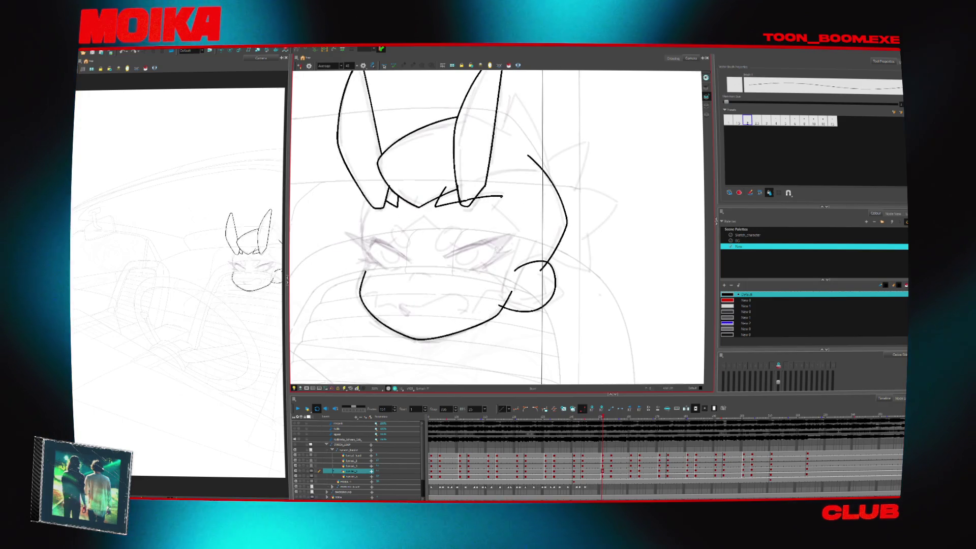
Step: Draw a zigzag hair line down from the brow, removing an extra jaw stroke
left_click_drag(503, 196, 515, 240)
key("shift+x")
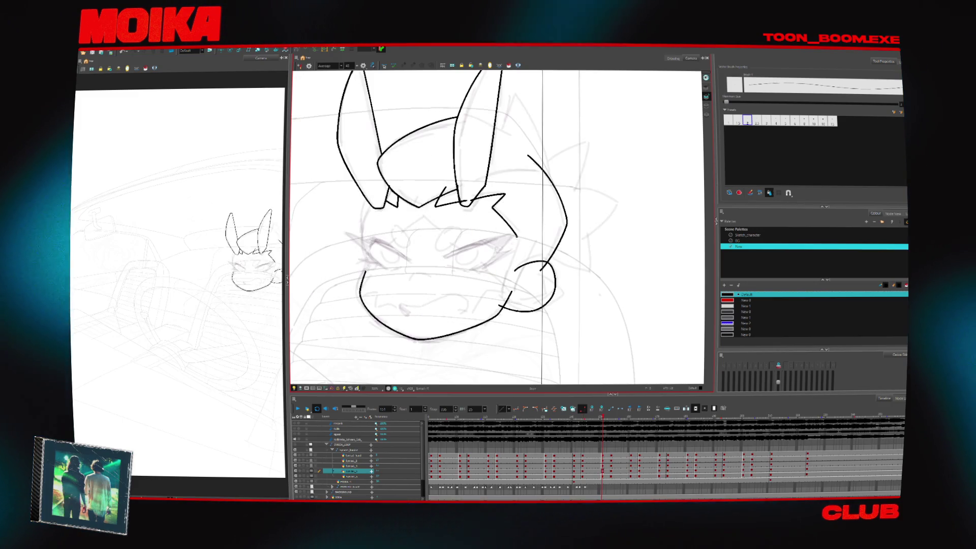
left_click_drag(515, 236, 509, 268)
key("ctrl+z")
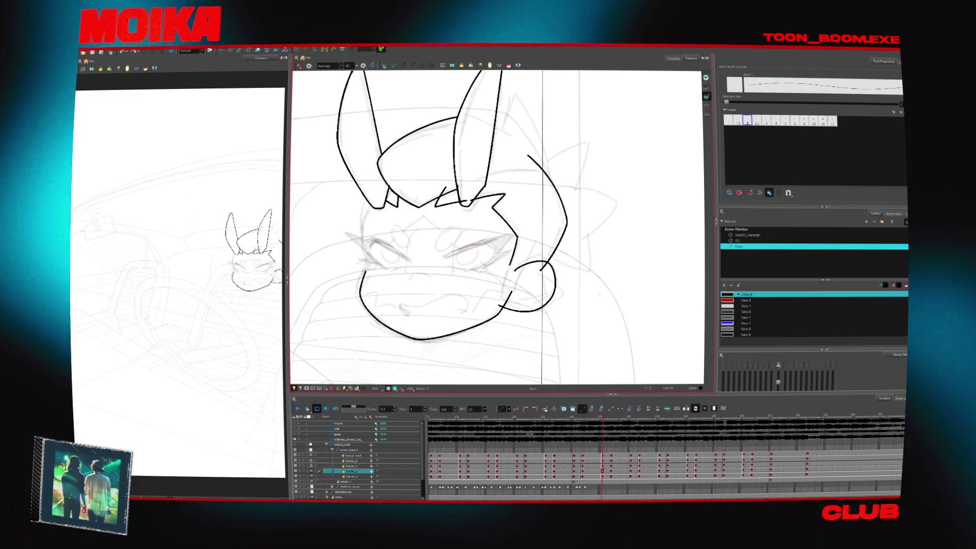
key("comma")
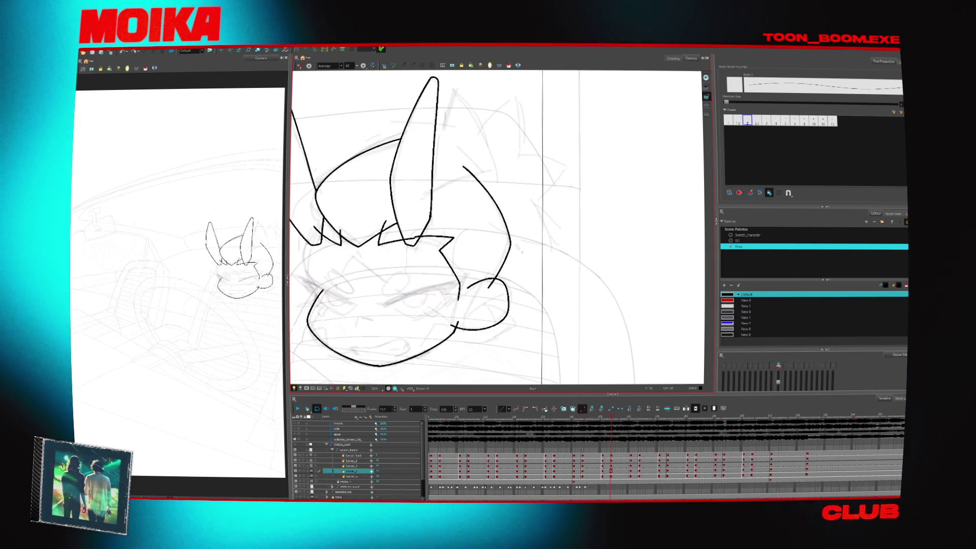
key("4")
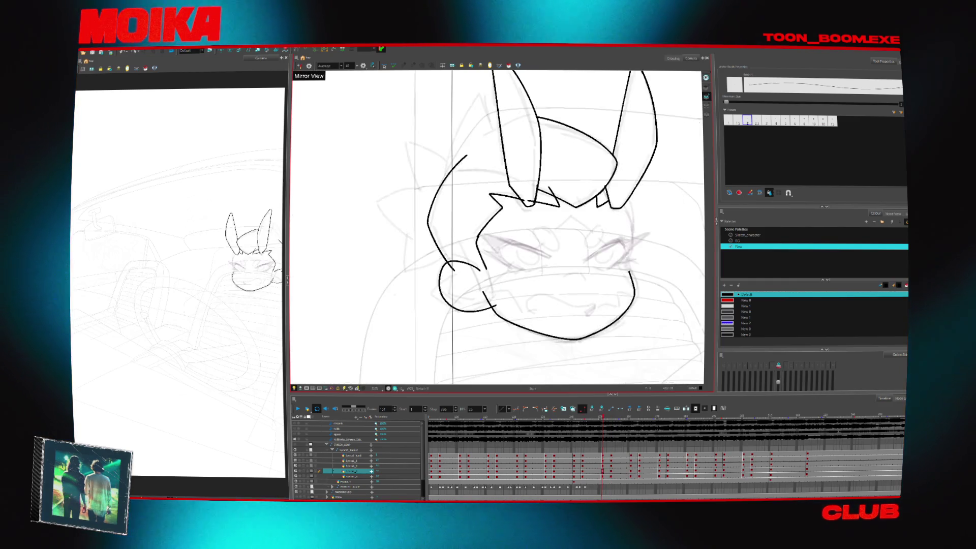
key("4")
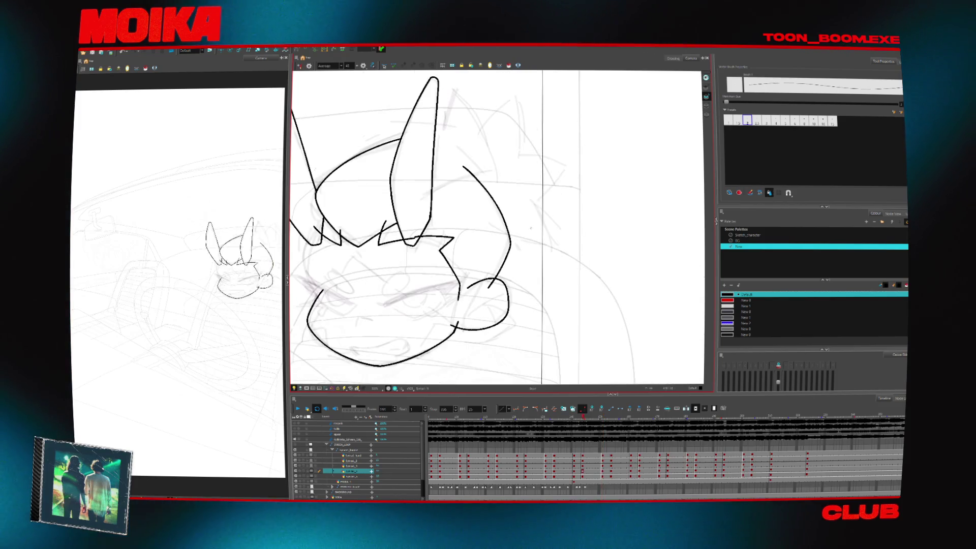
Step: Nudge the zigzag stroke near the eye and undo a long stroke extending right
left_click_drag(515, 194, 513, 207)
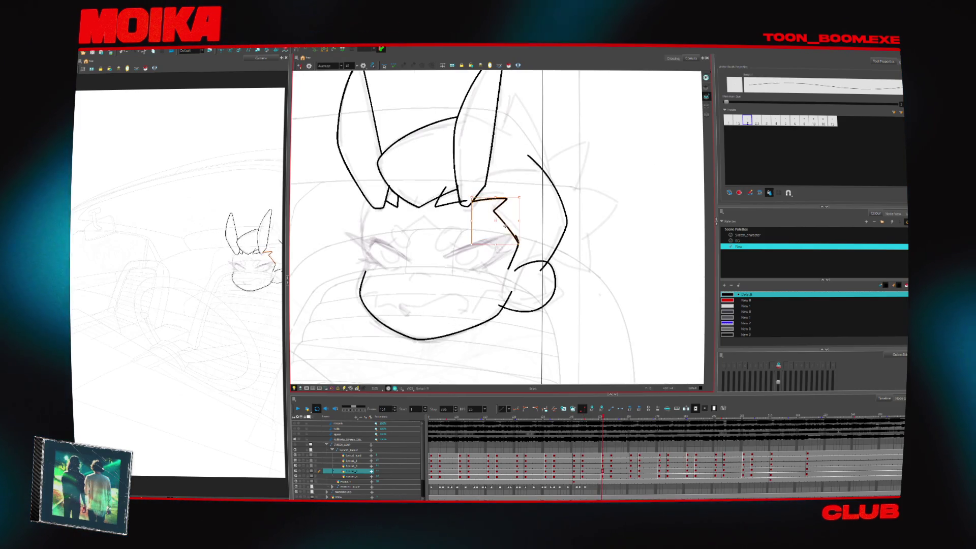
key("f")
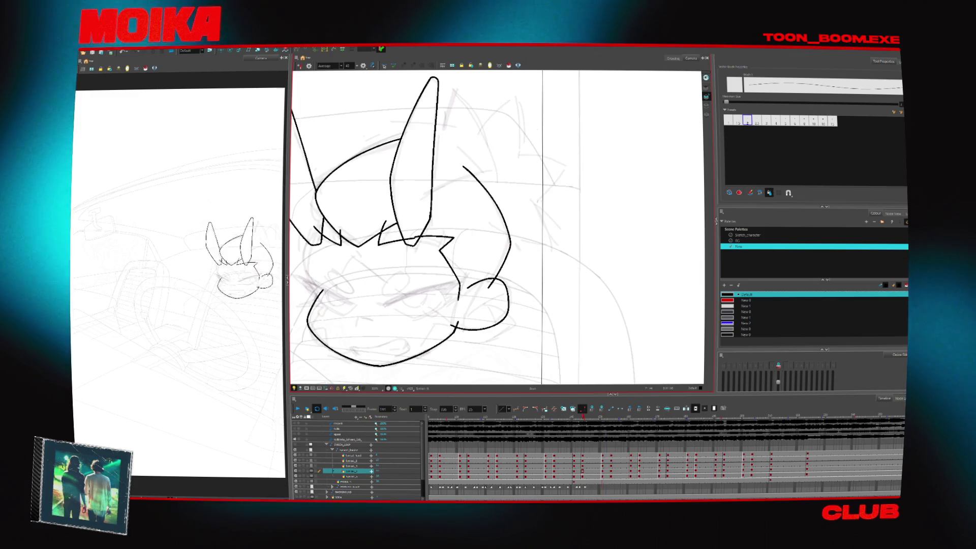
key("g")
key("g")
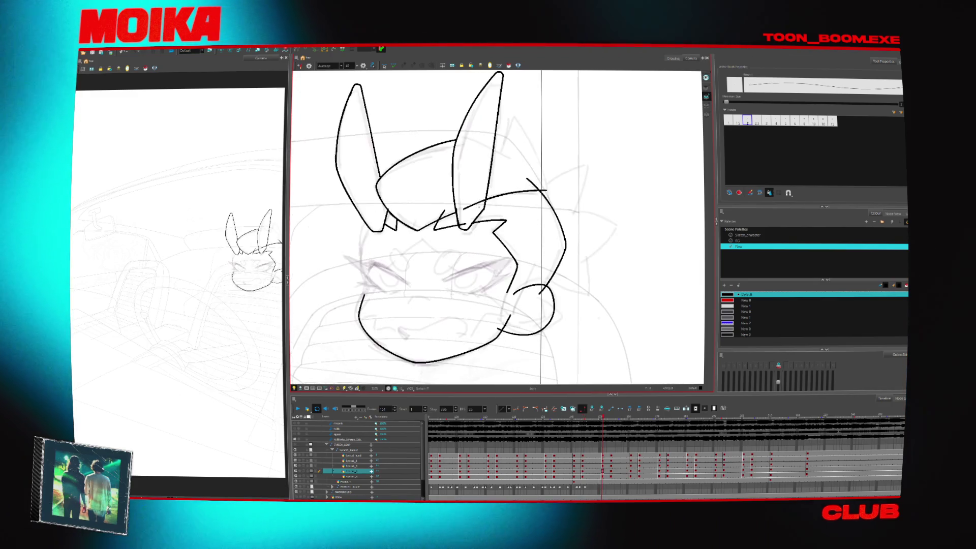
key("ctrl+z")
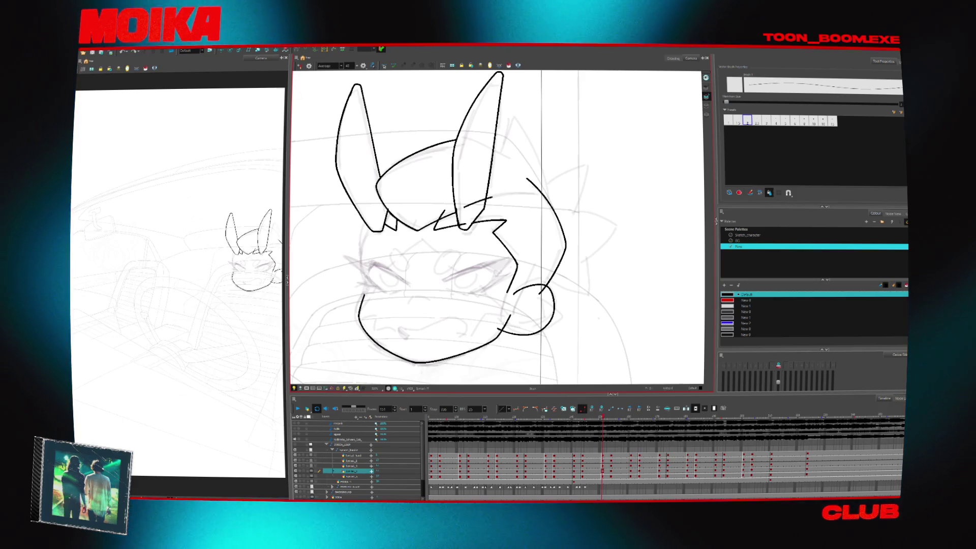
Step: Add a curved stroke over the top of the head, comparing mirrored and adjacent drawings
key("4")
key("c")
key("c")
key("f")
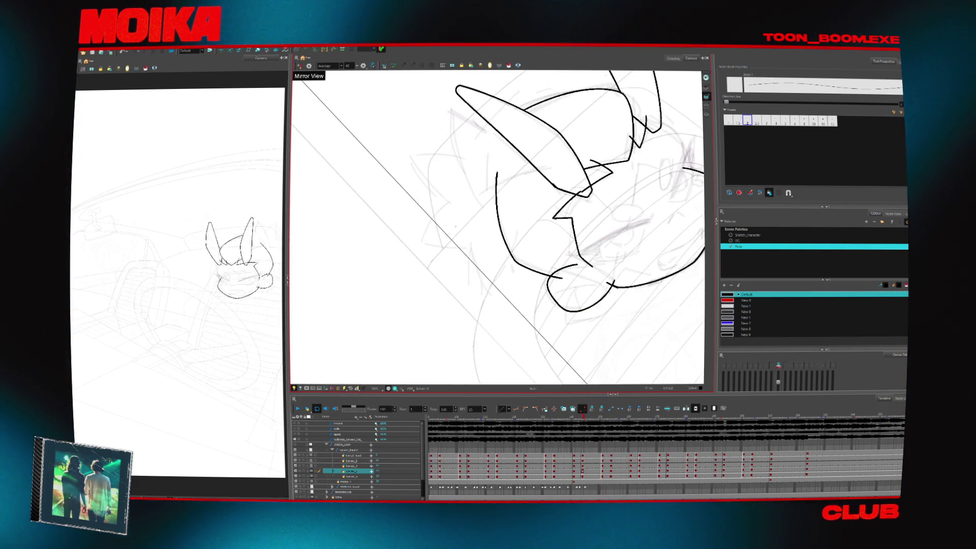
key("g")
left_click_drag(496, 195, 440, 235)
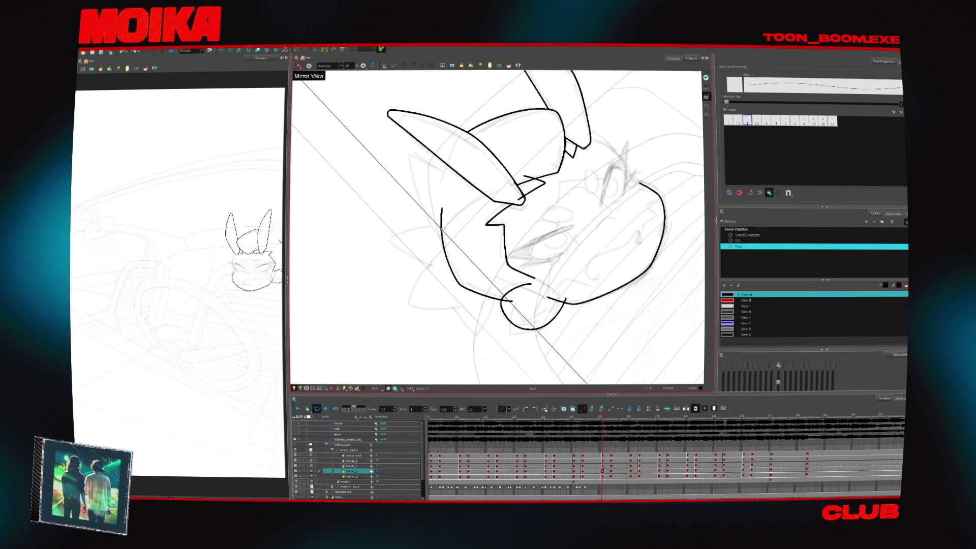
key("g")
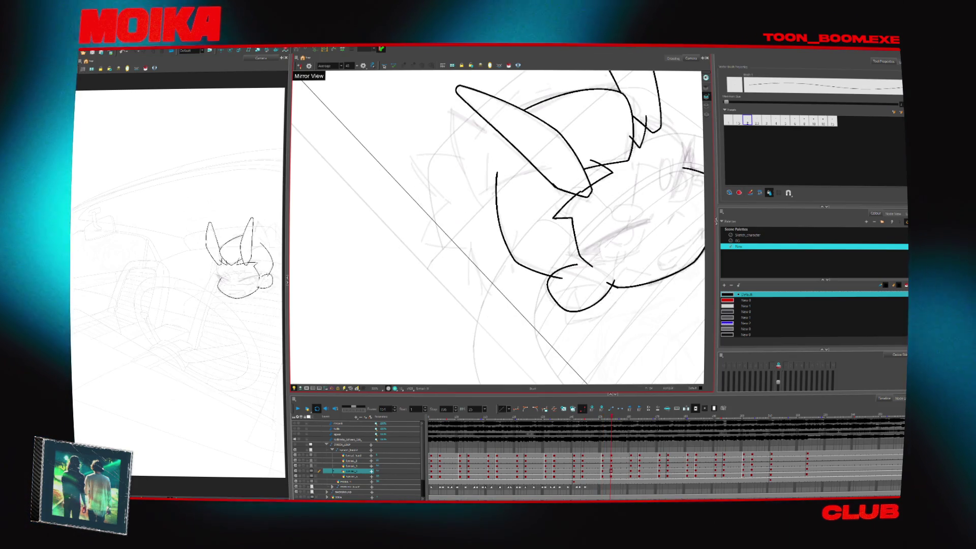
key("4")
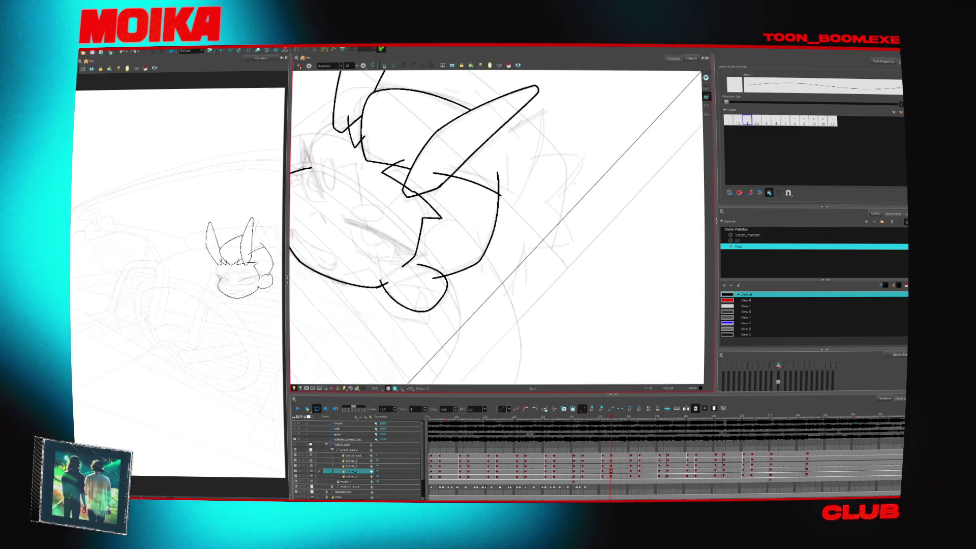
key("f")
key("4")
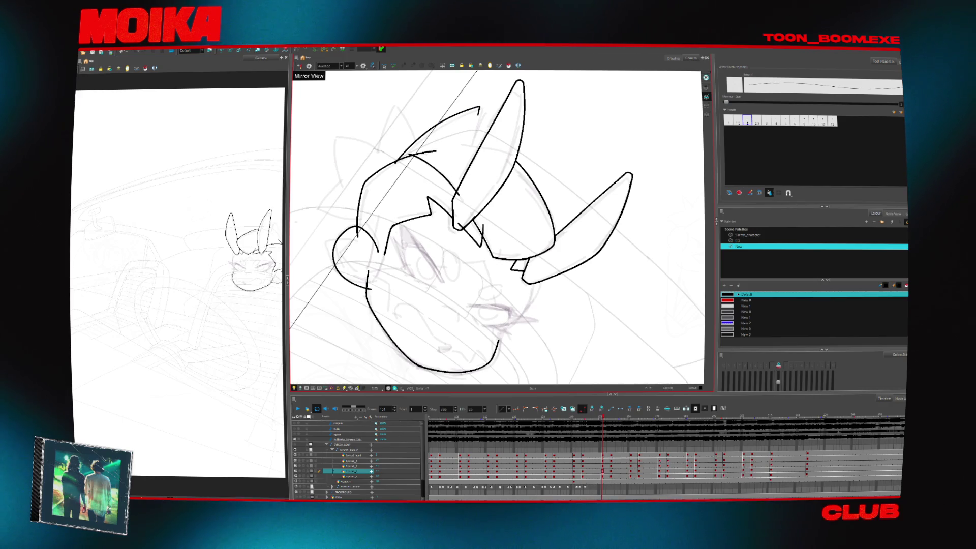
key("f")
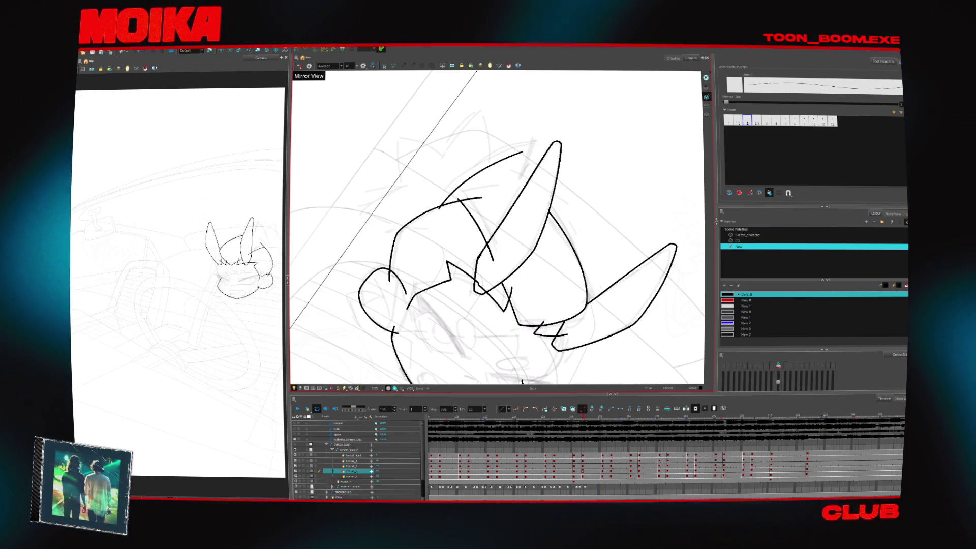
Step: Reset the view upright and add a short stroke across the left ear
key("f")
key("g")
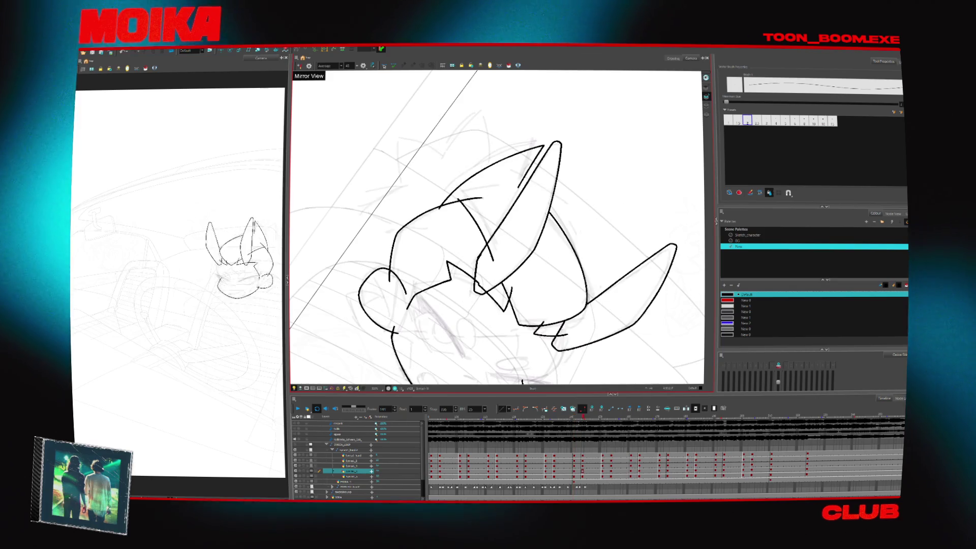
key("f")
key("g")
key("g")
key("f")
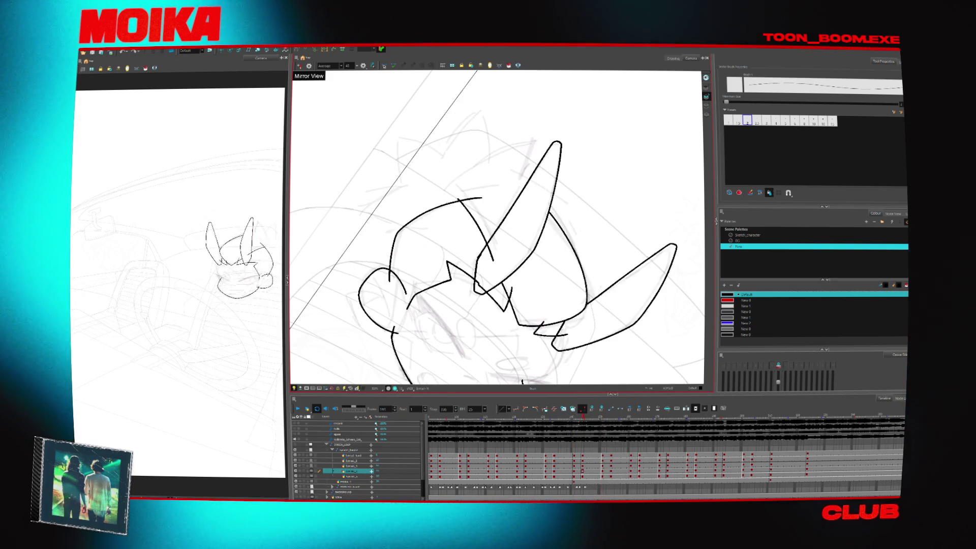
key("shift+x")
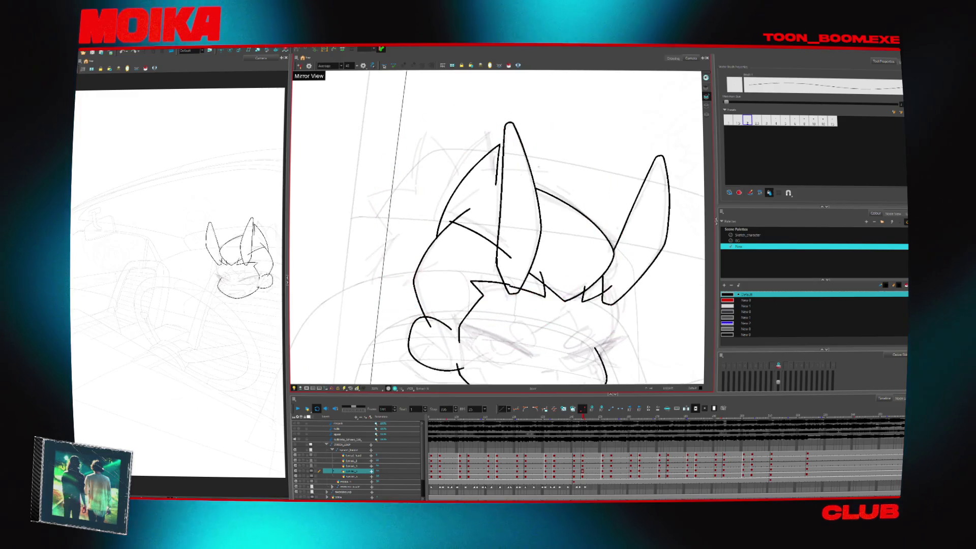
key("f")
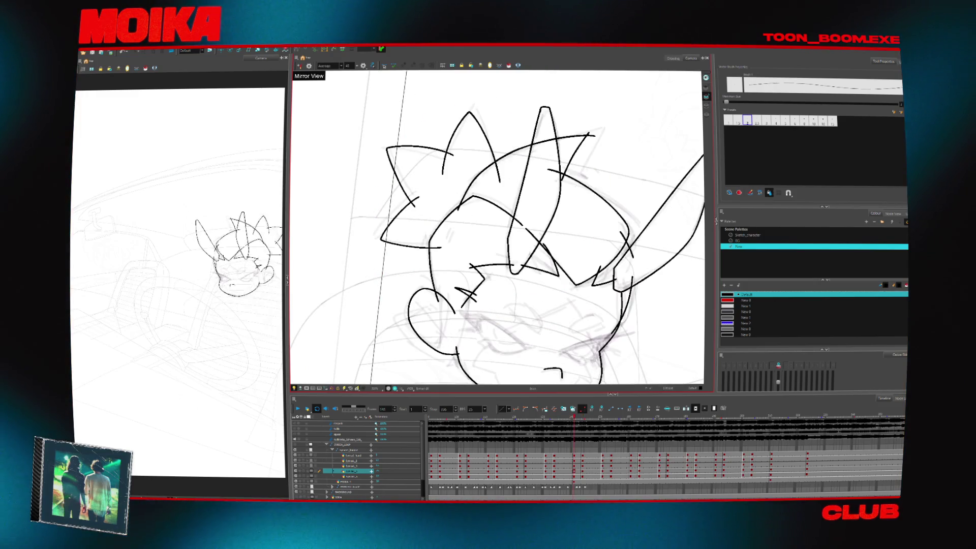
key("g")
key("g")
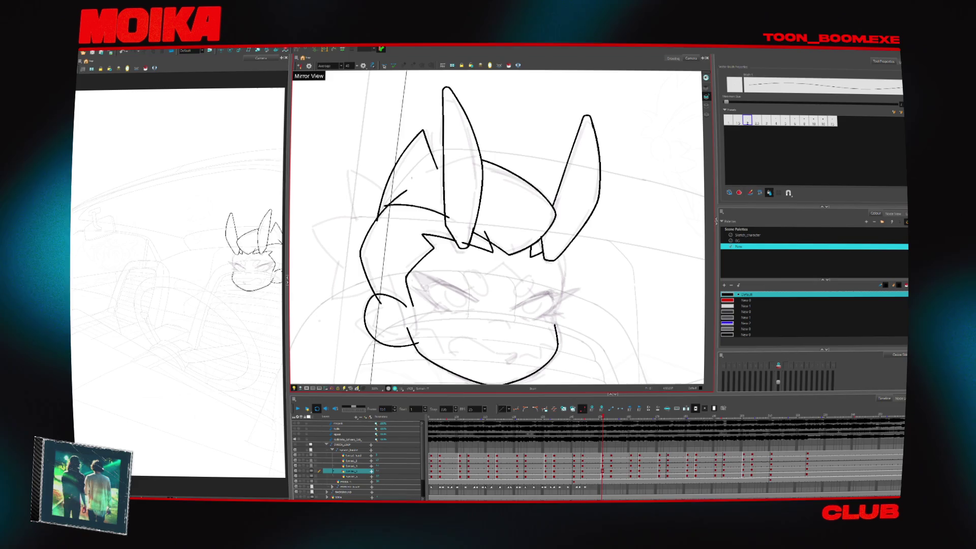
left_click_drag(414, 177, 456, 159)
Step: Compare with frame 141, then try a right-ear stroke and undo it
key("f")
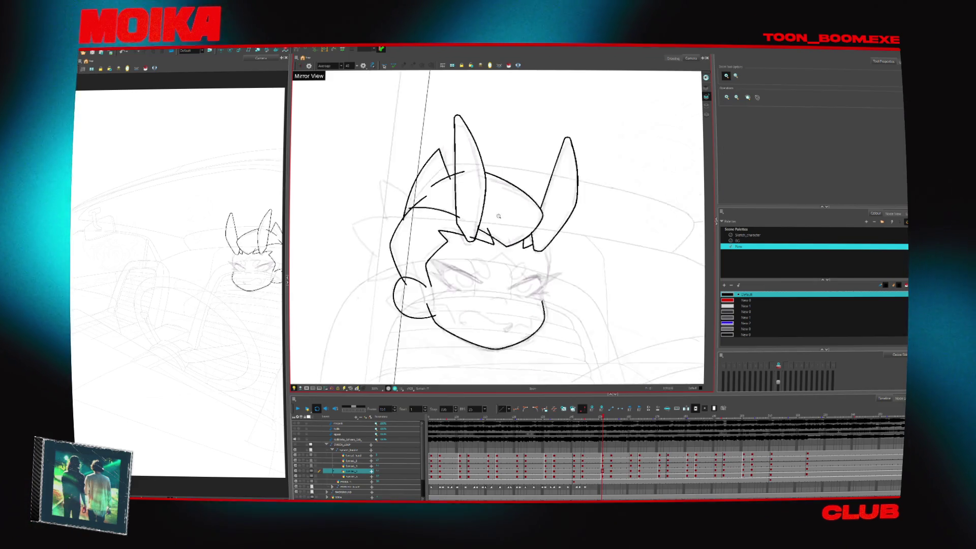
key("1")
key("2")
key("f")
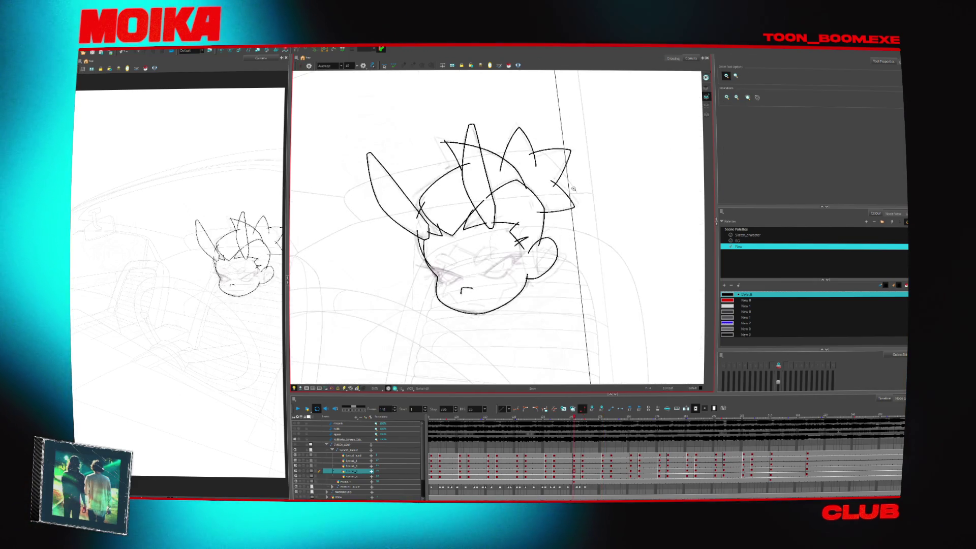
key("g")
key("alt+b")
left_click_drag(529, 178, 559, 193)
key("ctrl+z")
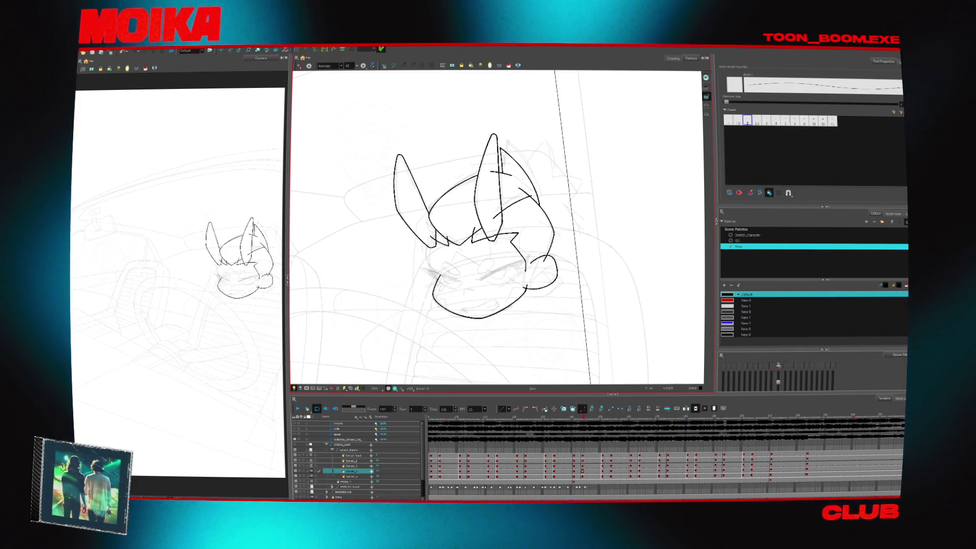
Step: Draw a curved spiky hair stroke on the head, checking it in mirrored view
key("2")
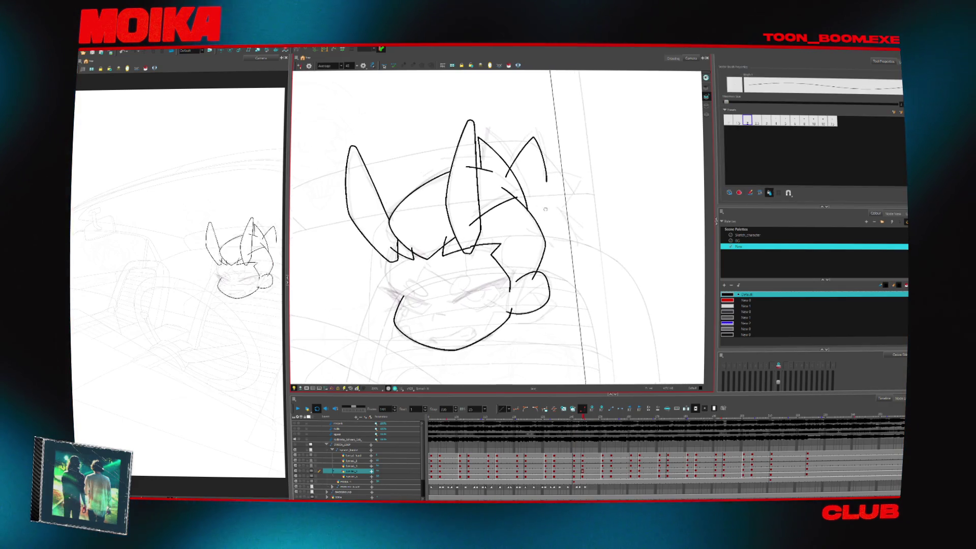
key("f")
key("g")
key("f")
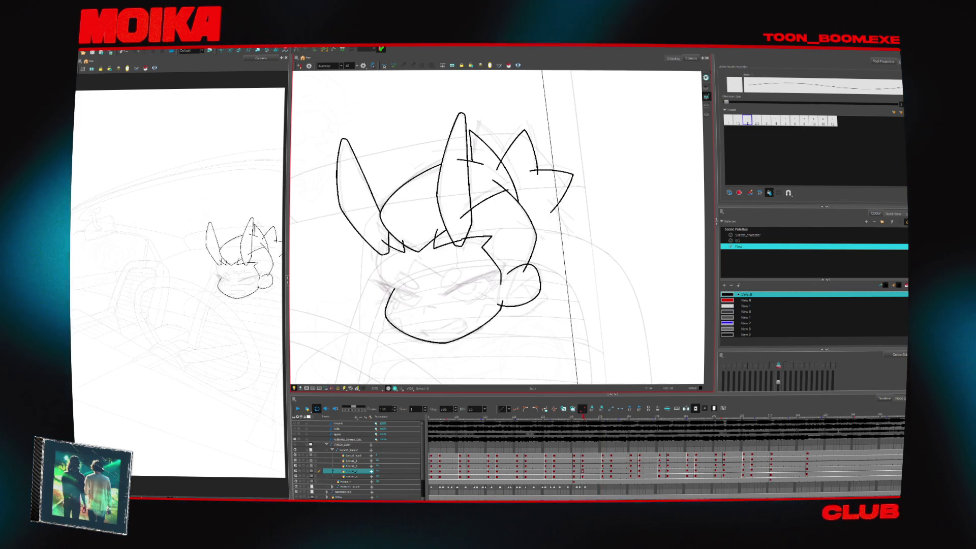
key("4")
key("g")
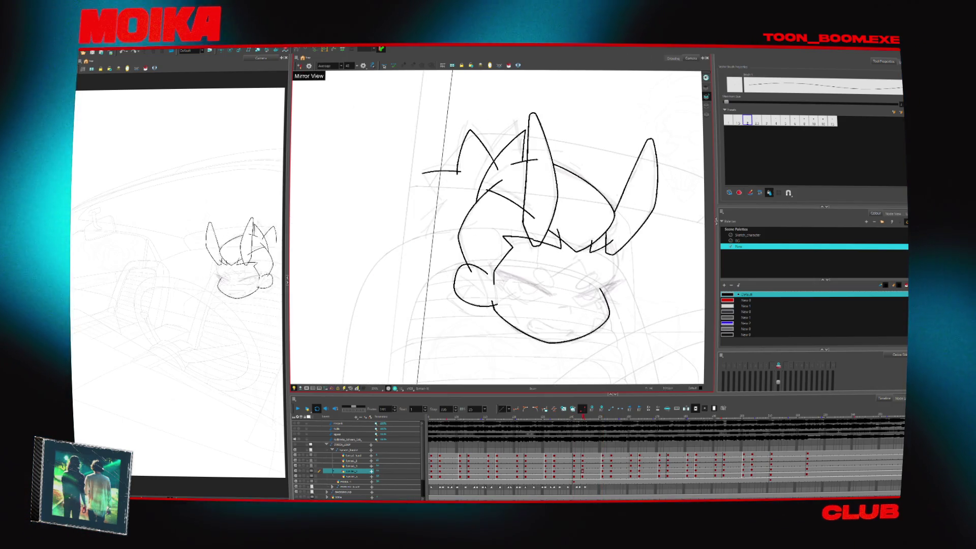
left_click_drag(449, 201, 429, 238)
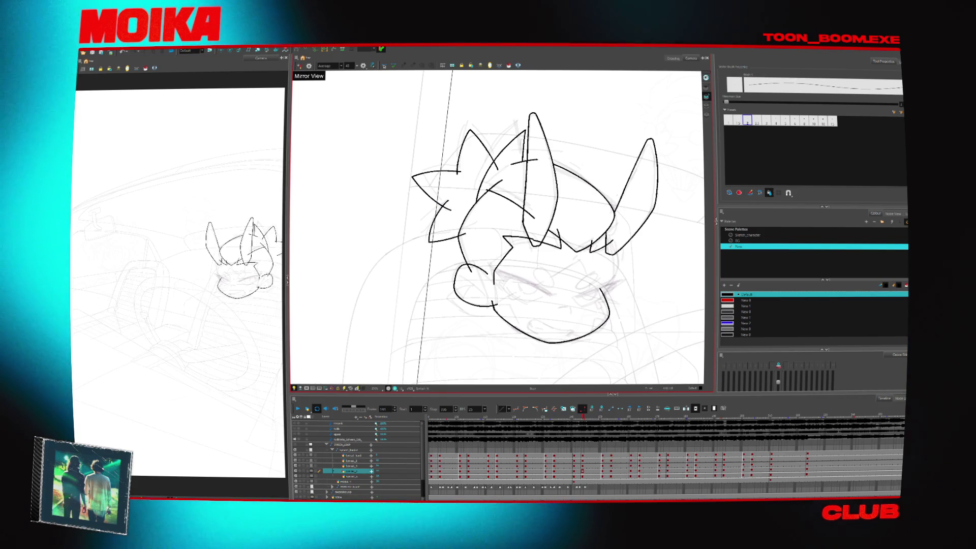
key("g")
key("f")
key("4")
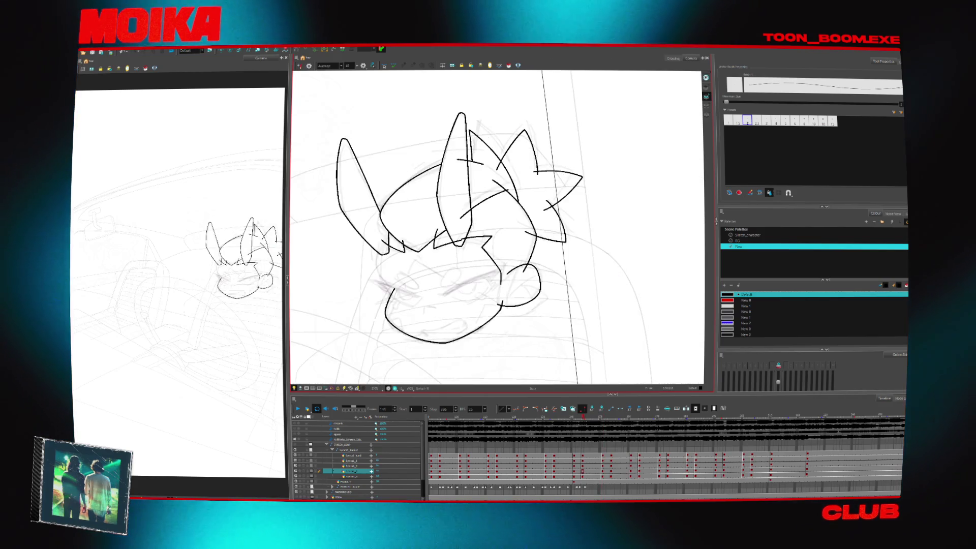
key("g")
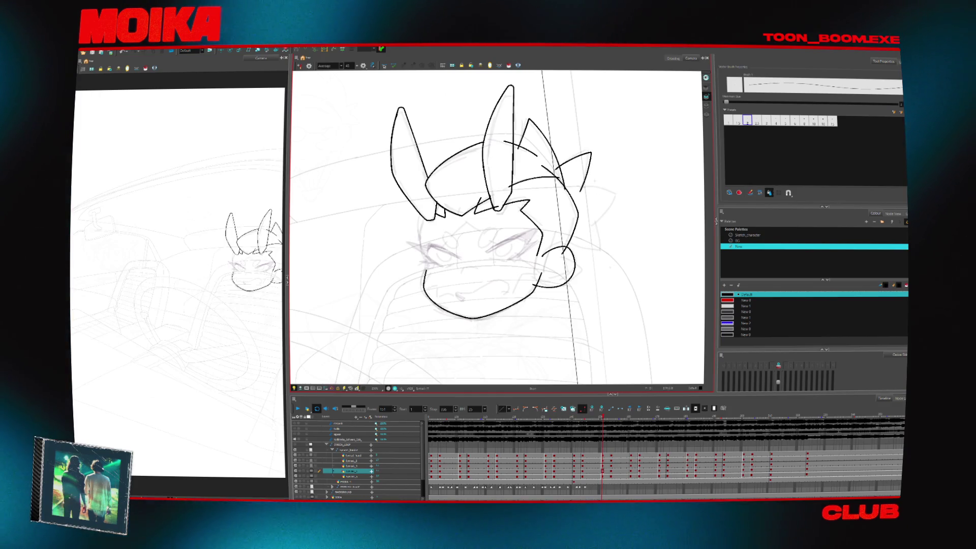
Step: Undo the right-ear stroke, brush two spiky hair locks on the right side, and mirror-check
key("ctrl+z")
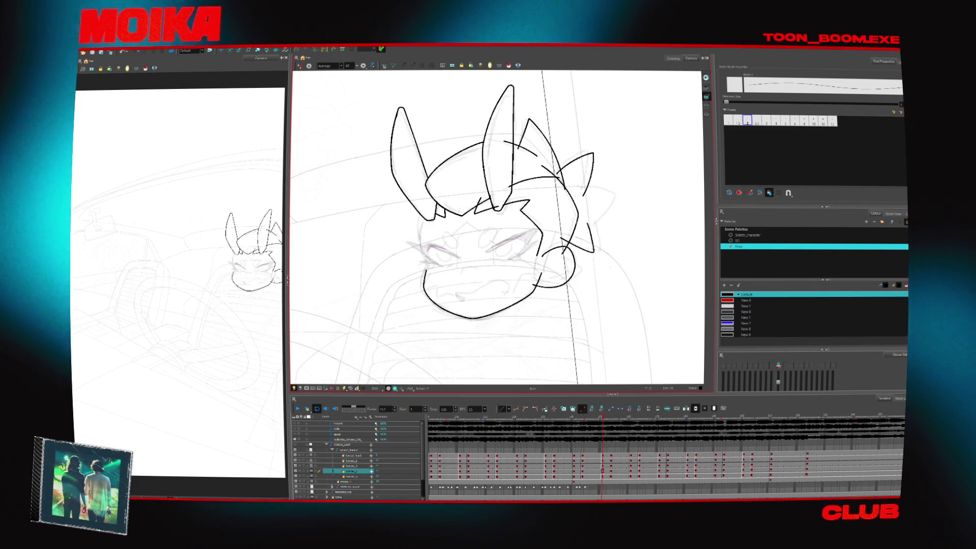
left_click_drag(588, 215, 562, 239)
left_click_drag(579, 189, 589, 227)
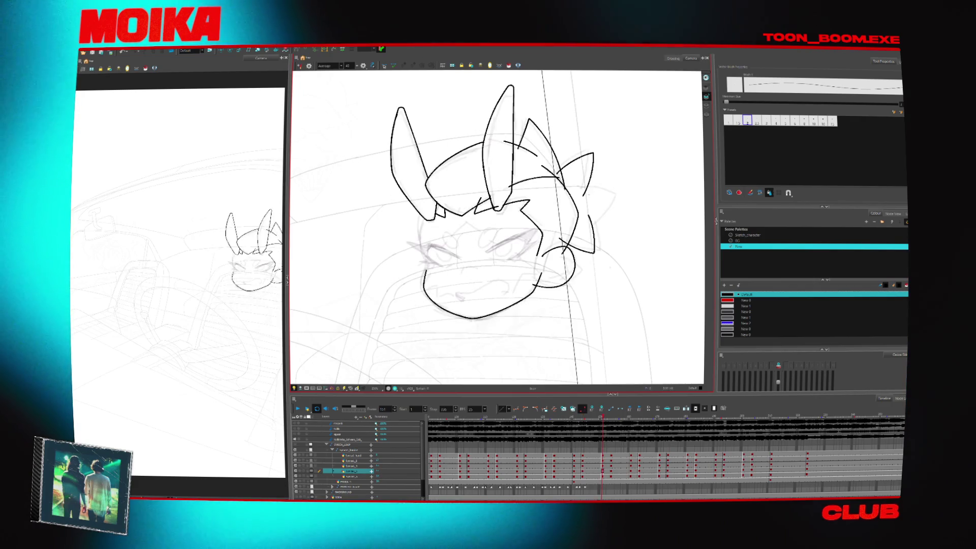
left_click(620, 200)
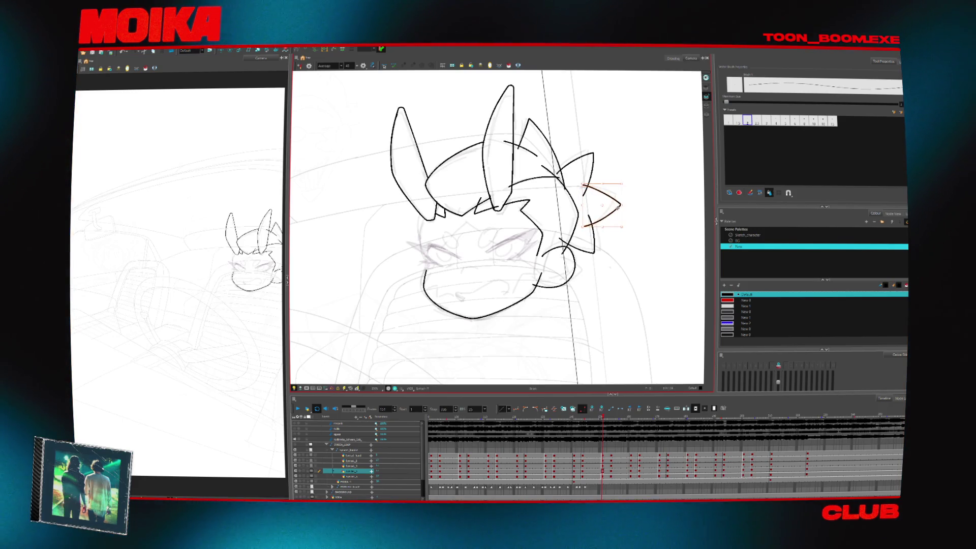
key("4")
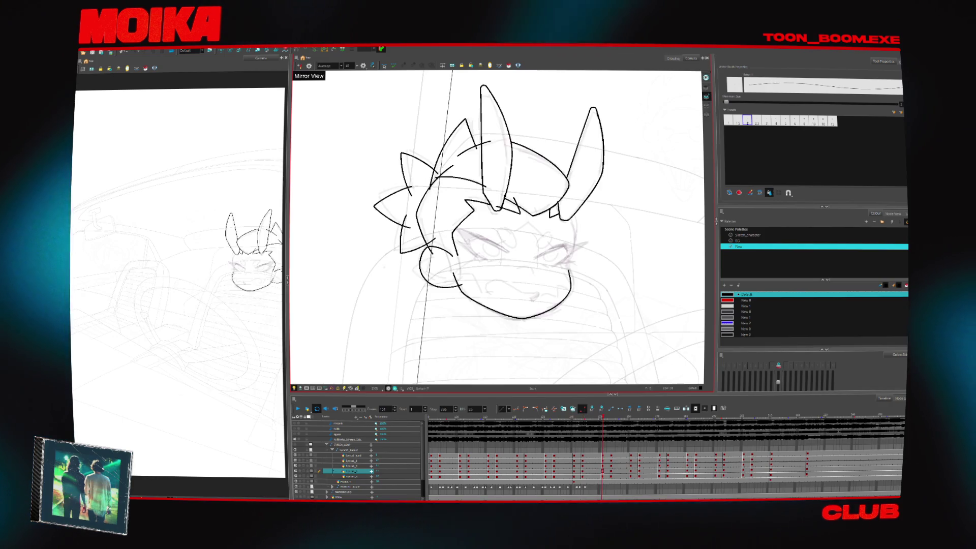